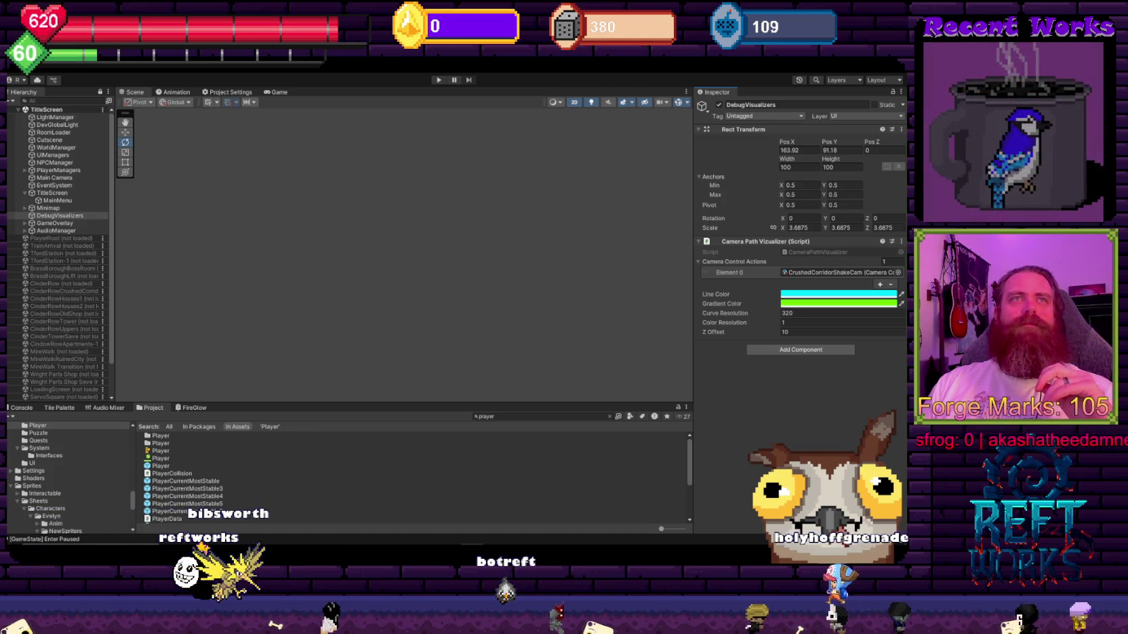
# Bring the Obsidian Full Story note with the Chapter 1: Arrival at T'ford Station draft to the front.
pyautogui.hotkey('alt', 'Tab')
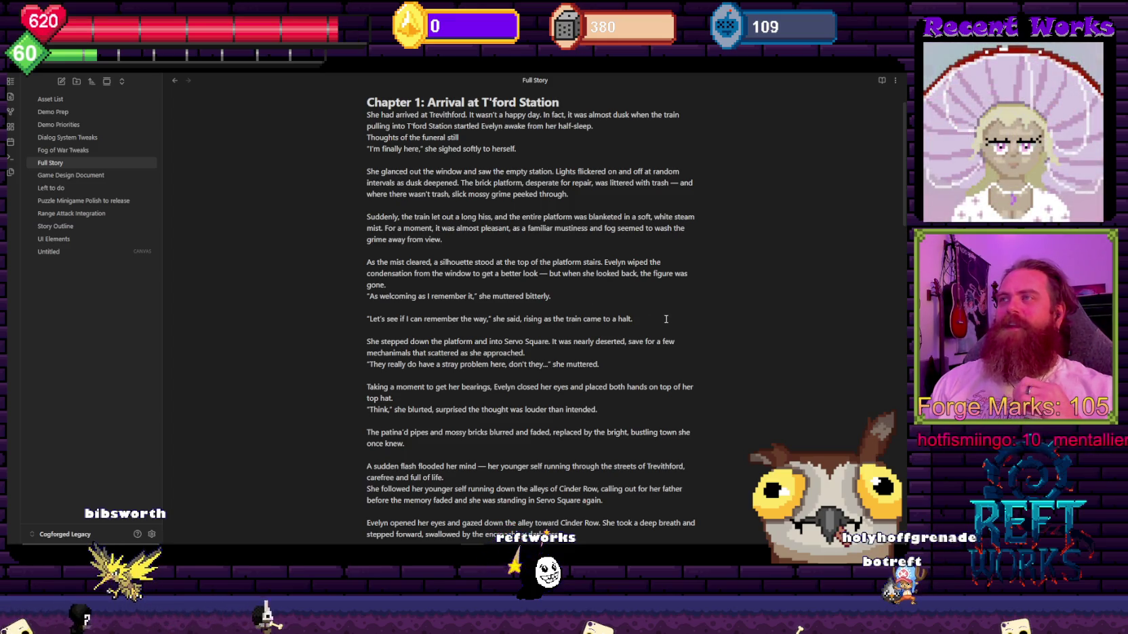
pyautogui.scroll(-1, 661, 315)
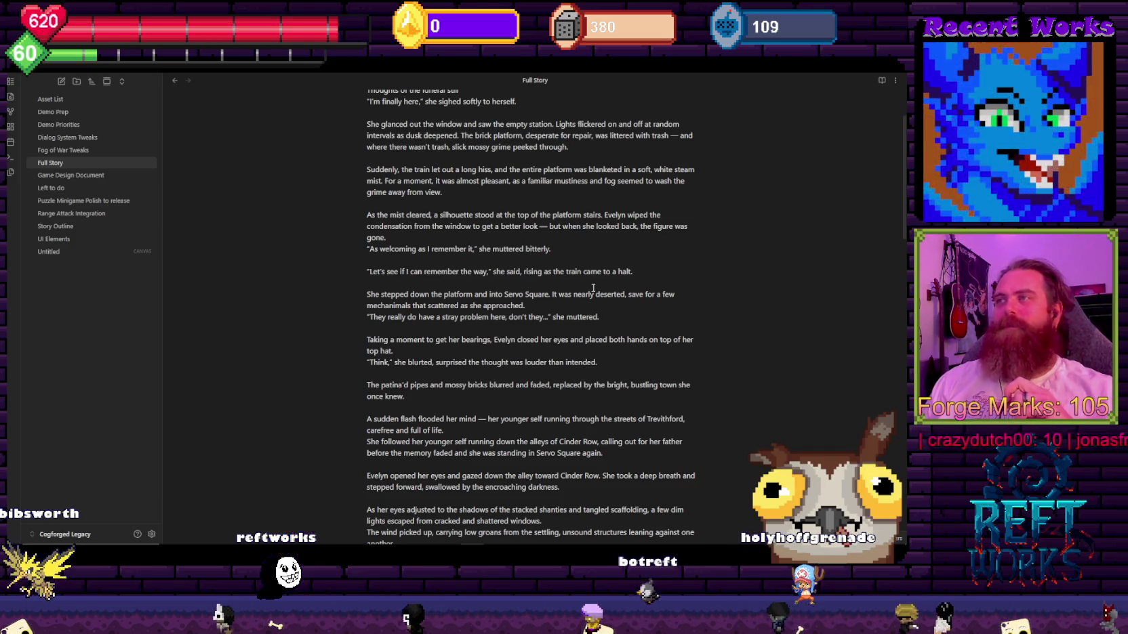
pyautogui.scroll(-3, 576, 278)
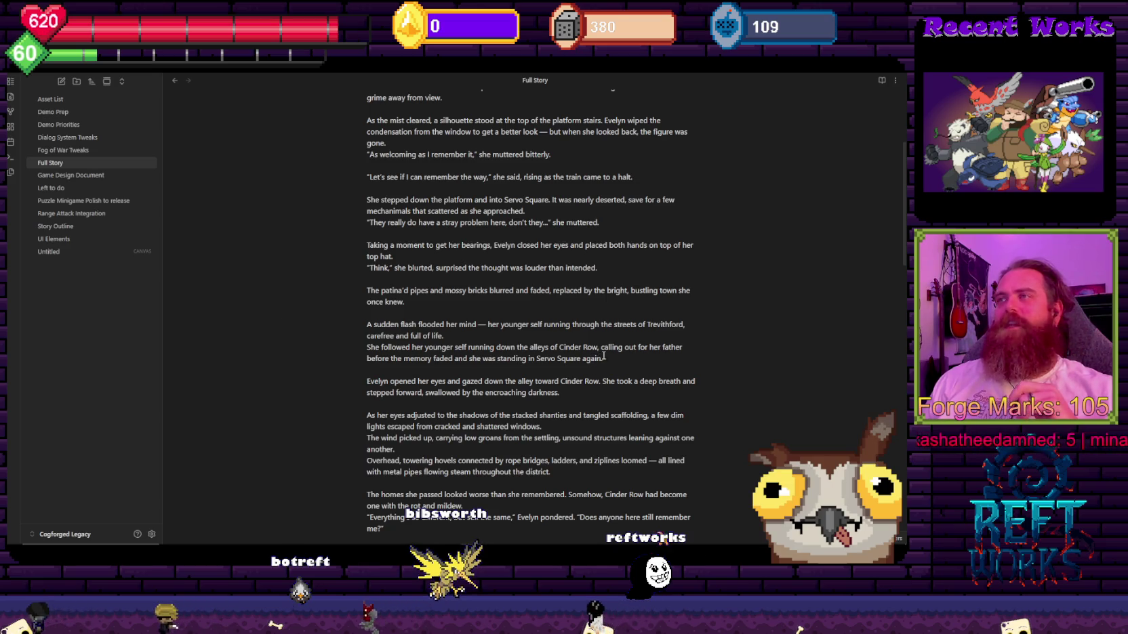
pyautogui.moveTo(604, 357); pyautogui.dragTo(329, 301)
pyautogui.click(610, 370)
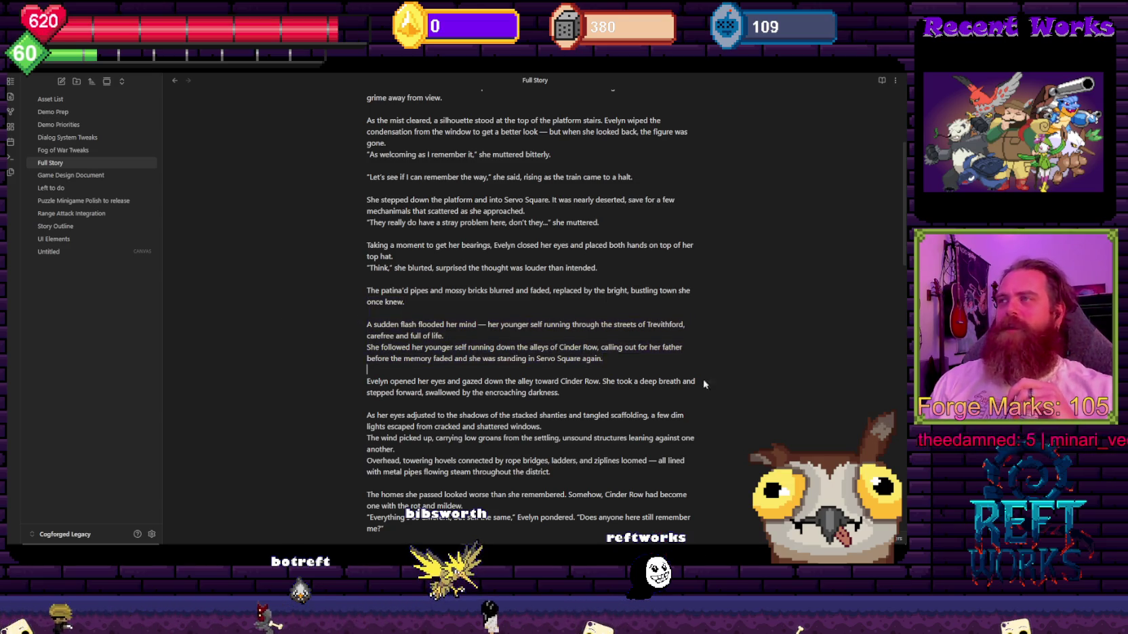
pyautogui.moveTo(589, 390)
pyautogui.mouseDown()
pyautogui.moveTo(366, 342)
pyautogui.moveTo(335, 311)
pyautogui.mouseUp()
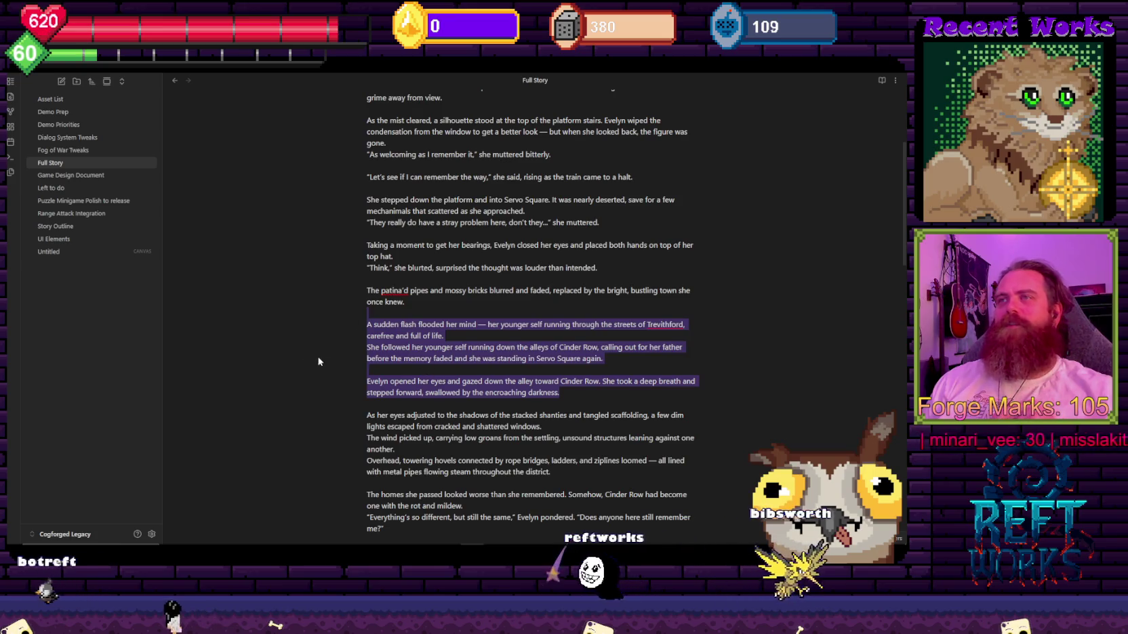
pyautogui.moveTo(575, 385); pyautogui.dragTo(348, 323)
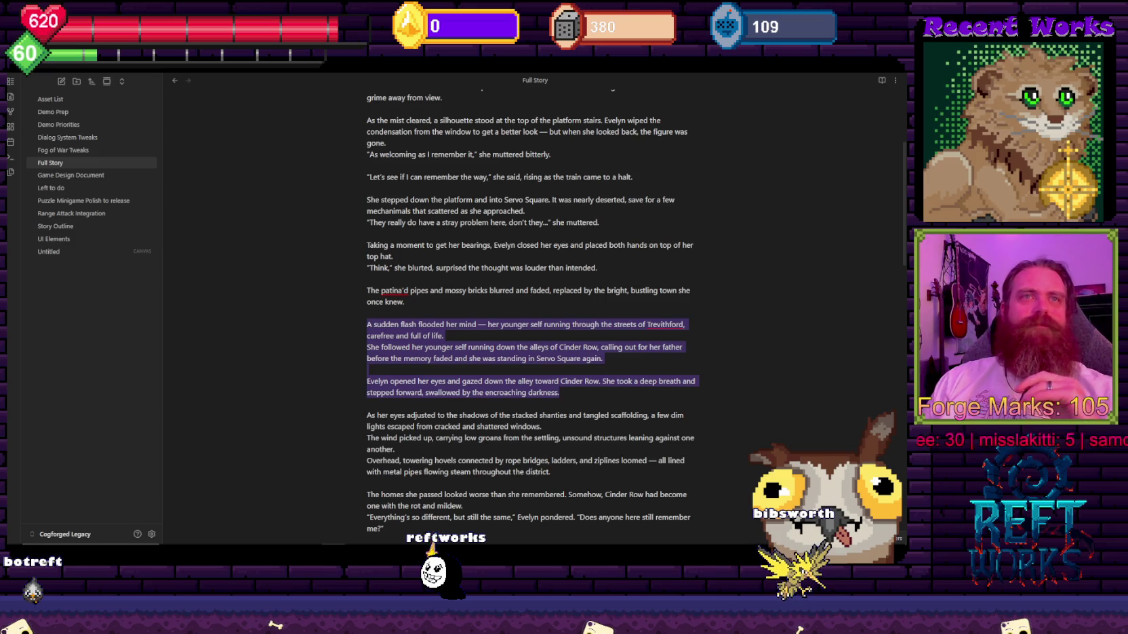
pyautogui.click(676, 207)
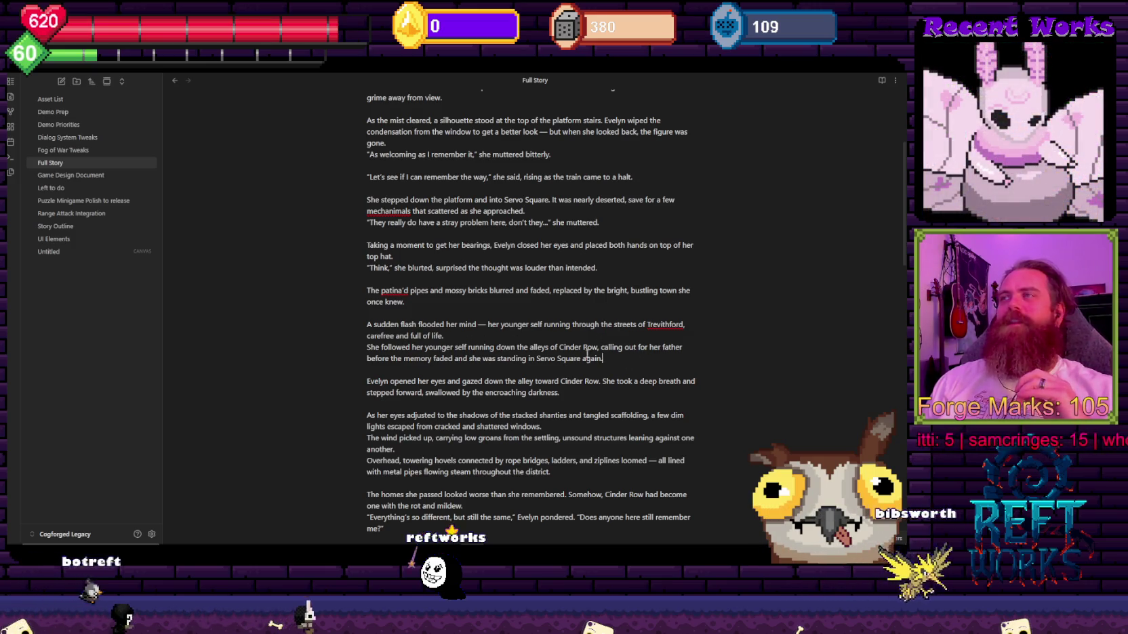
pyautogui.moveTo(603, 358); pyautogui.dragTo(374, 335)
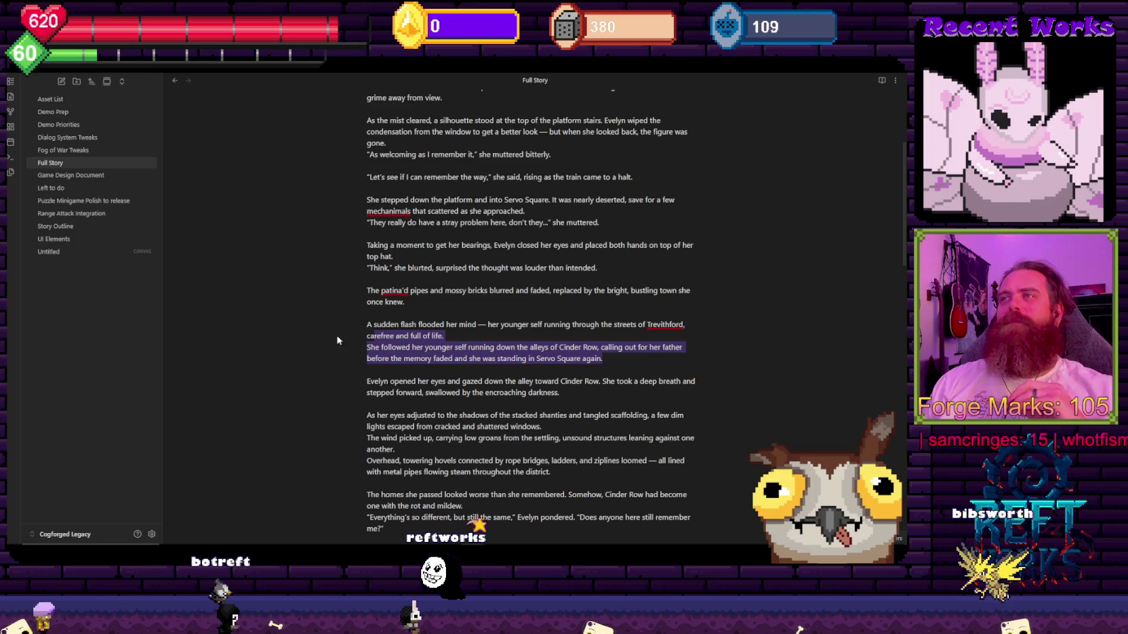
pyautogui.scroll(-1, 337, 334)
pyautogui.click(642, 322)
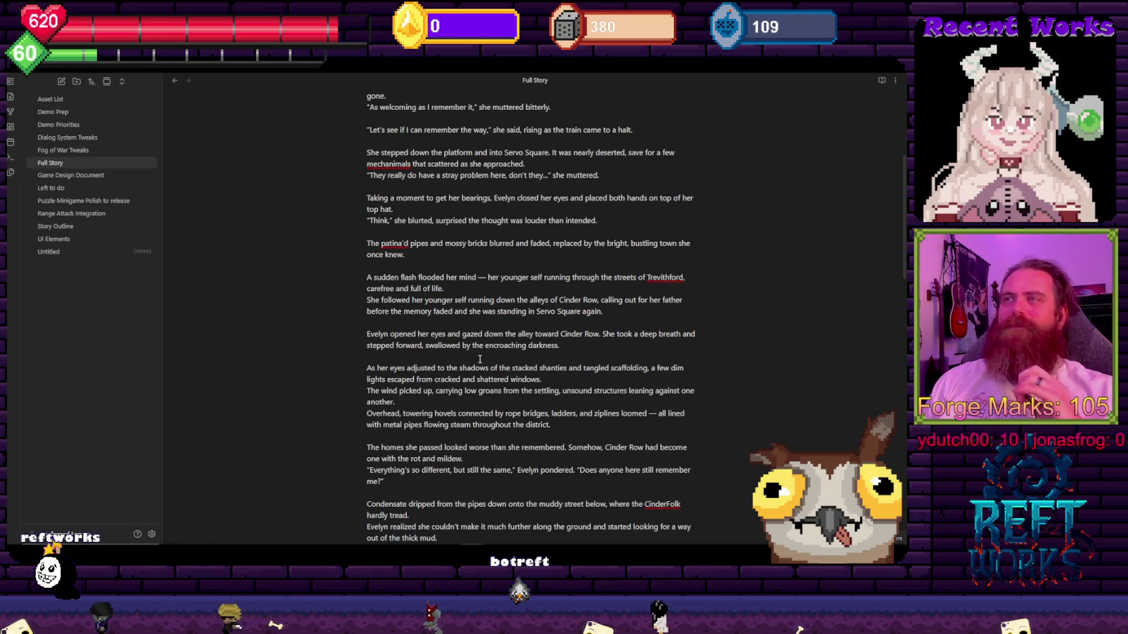
pyautogui.scroll(-2, 478, 365)
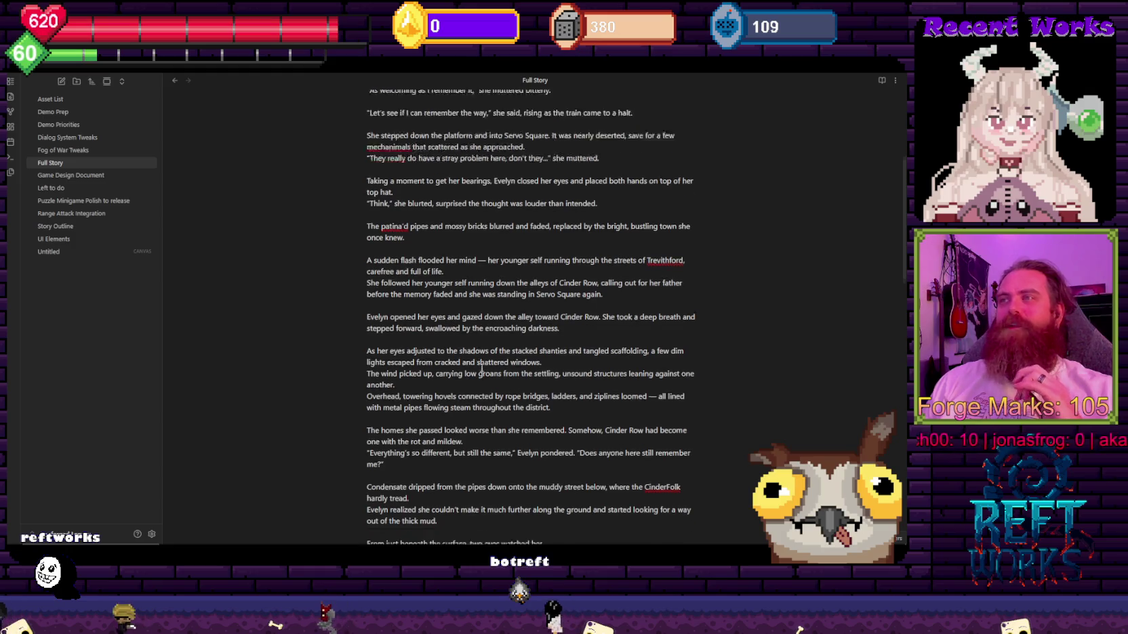
pyautogui.moveTo(549, 377)
pyautogui.mouseDown()
pyautogui.moveTo(380, 366)
pyautogui.moveTo(390, 320)
pyautogui.mouseUp()
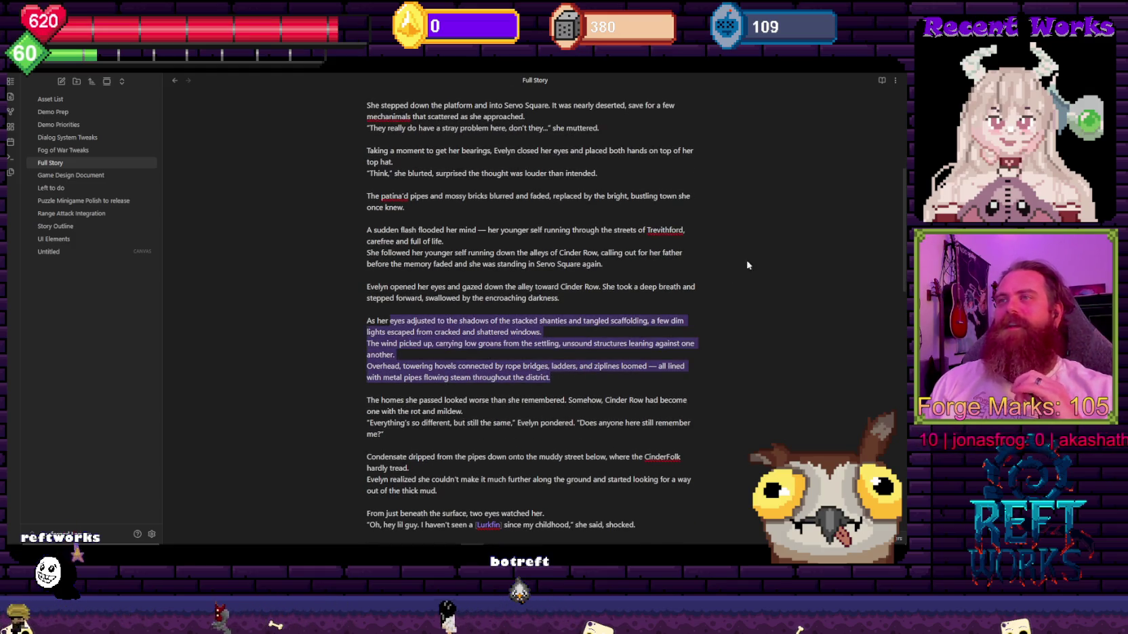
pyautogui.scroll(-4, 465, 413)
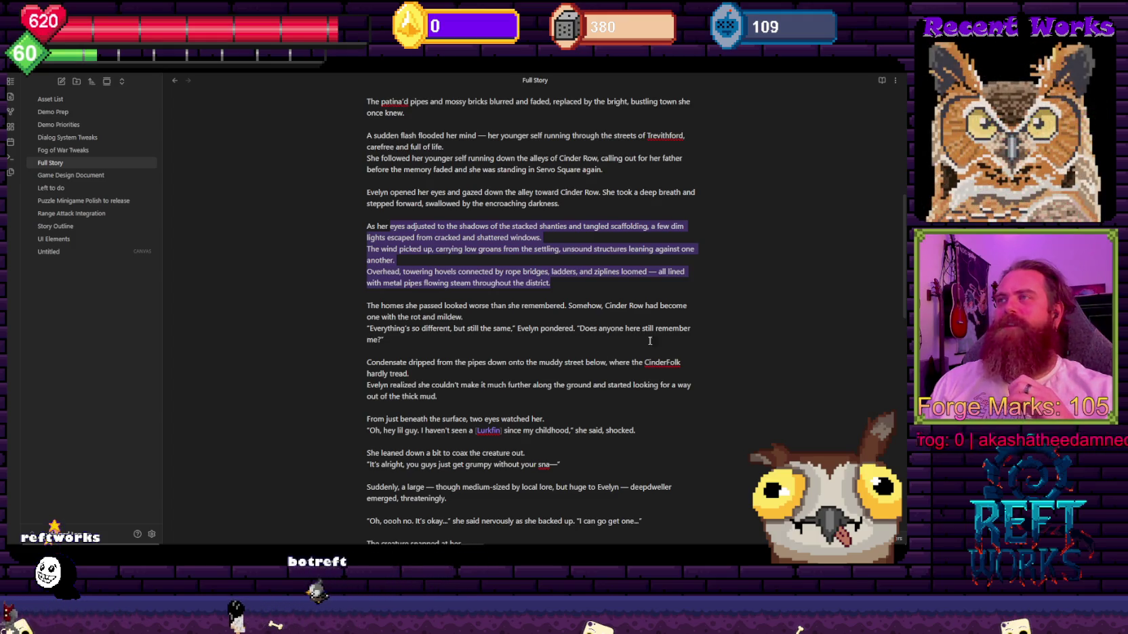
pyautogui.click(686, 328)
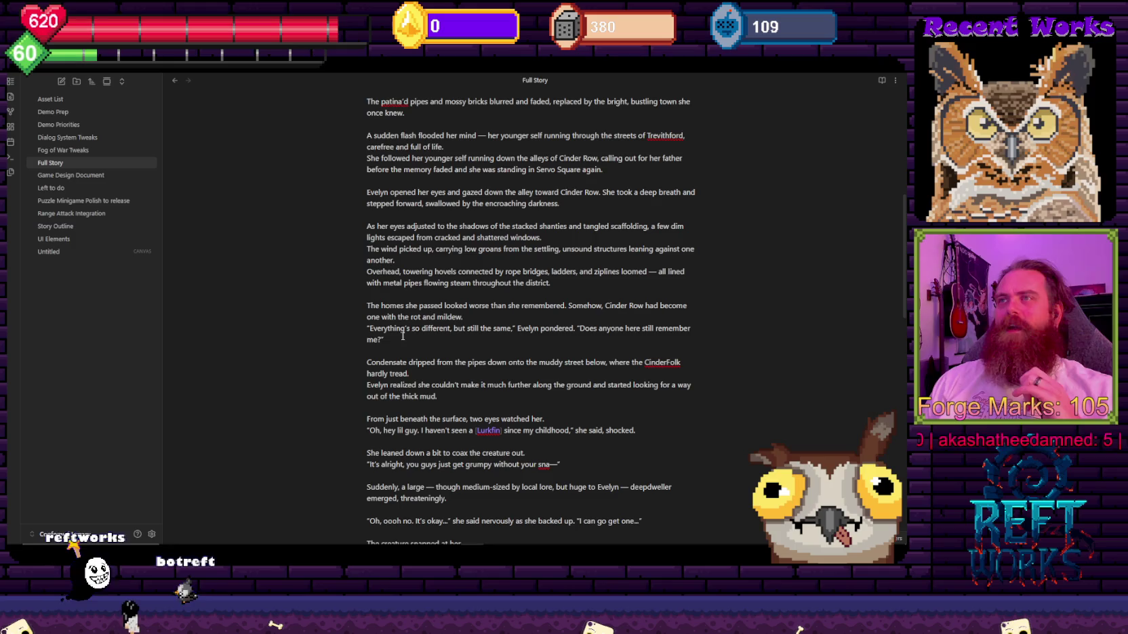
pyautogui.keyDown('shift'); pyautogui.click(367, 276); pyautogui.keyUp('shift')
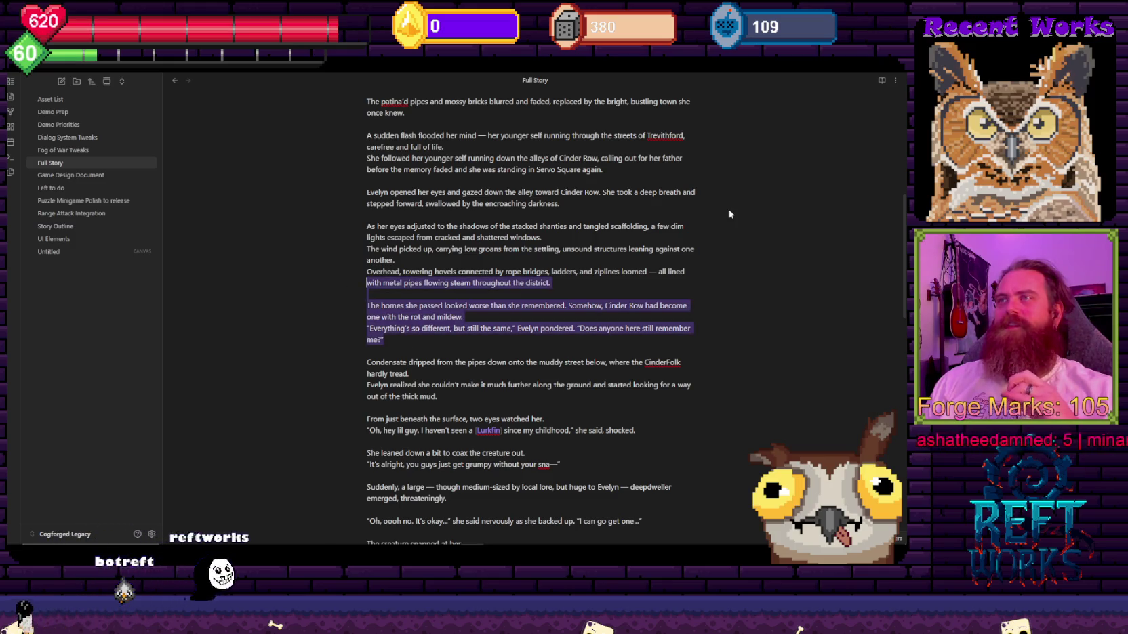
pyautogui.click(438, 344)
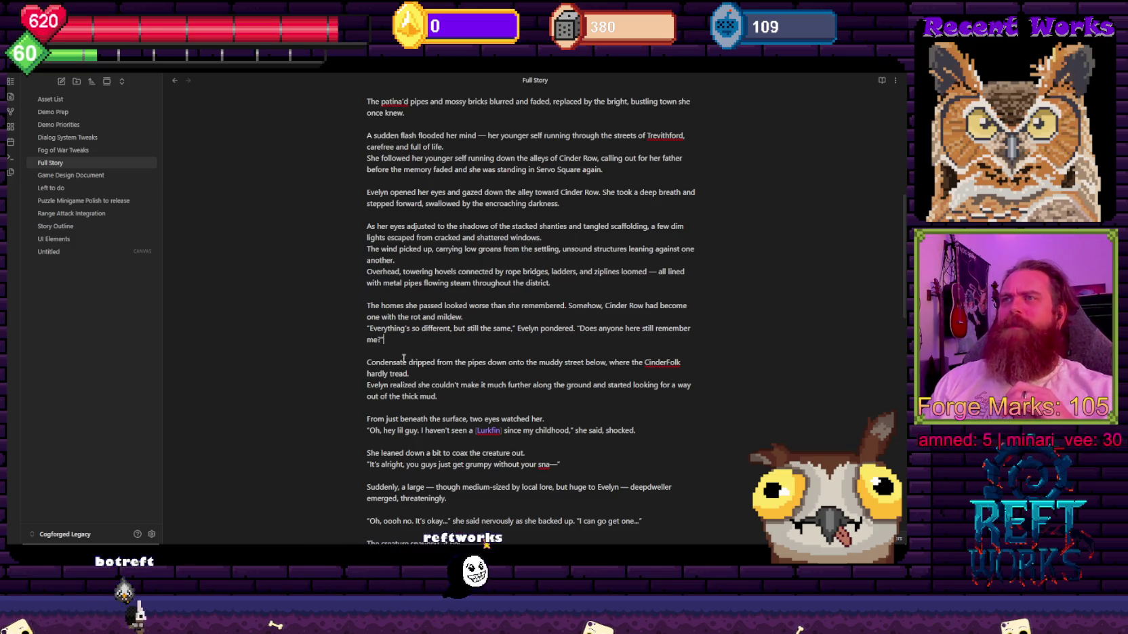
pyautogui.scroll(-1, 404, 359)
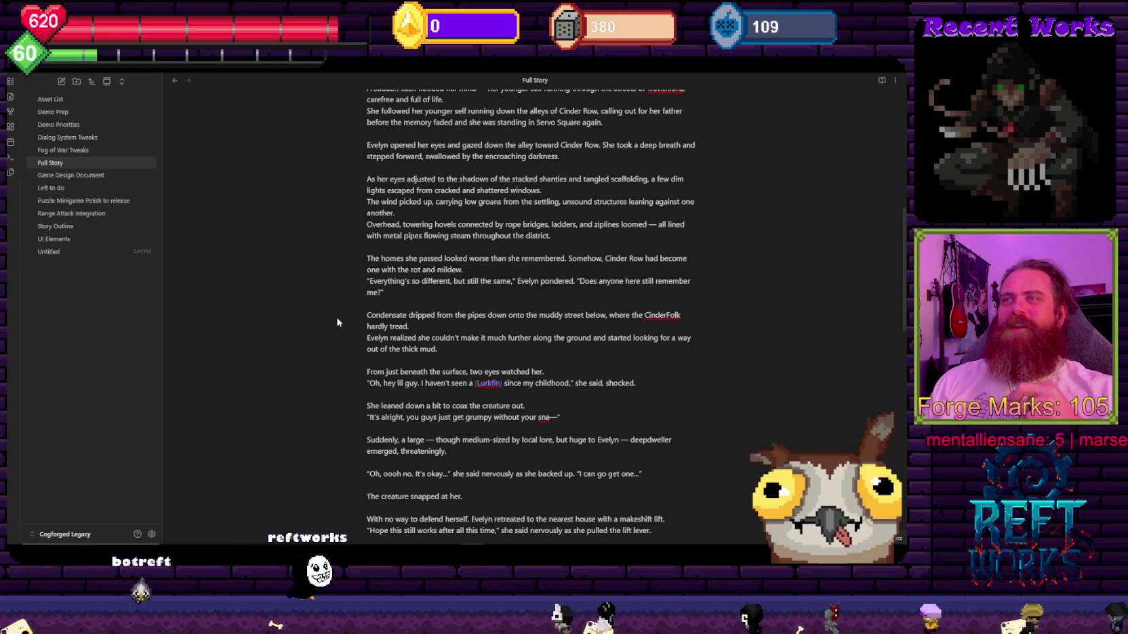
pyautogui.scroll(-3, 337, 317)
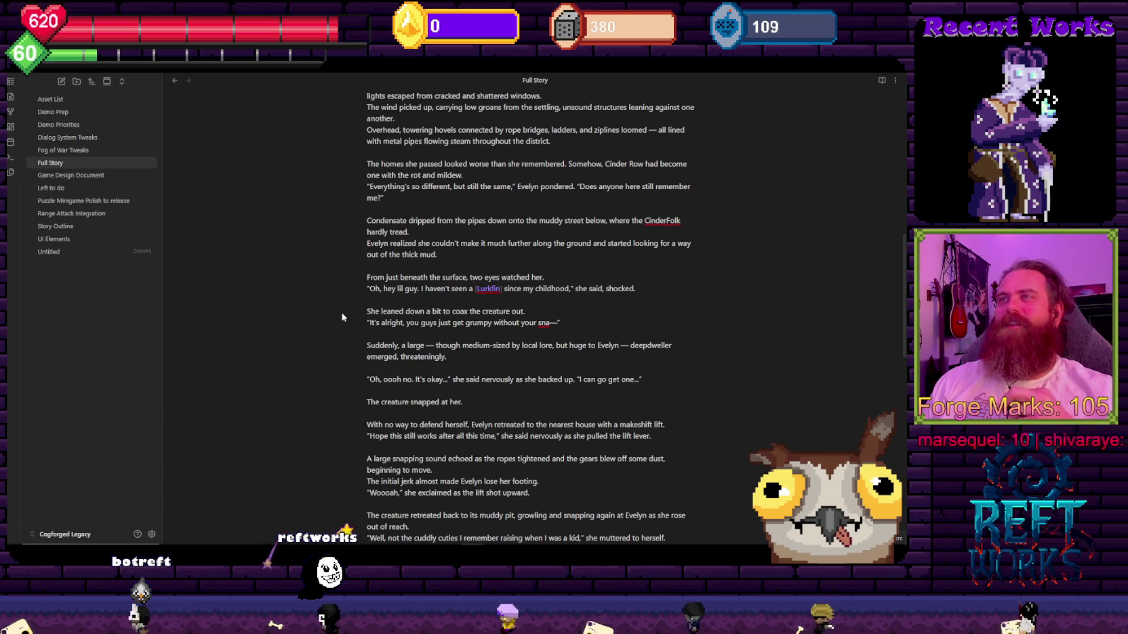
pyautogui.moveTo(367, 357); pyautogui.dragTo(467, 362)
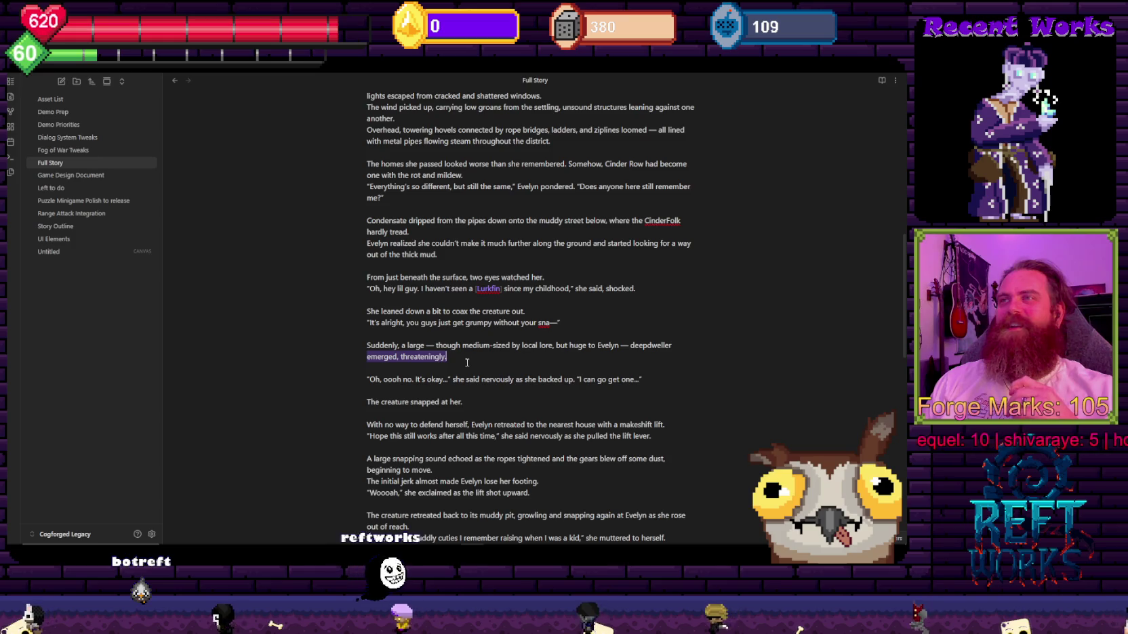
pyautogui.moveTo(512, 346); pyautogui.dragTo(573, 347)
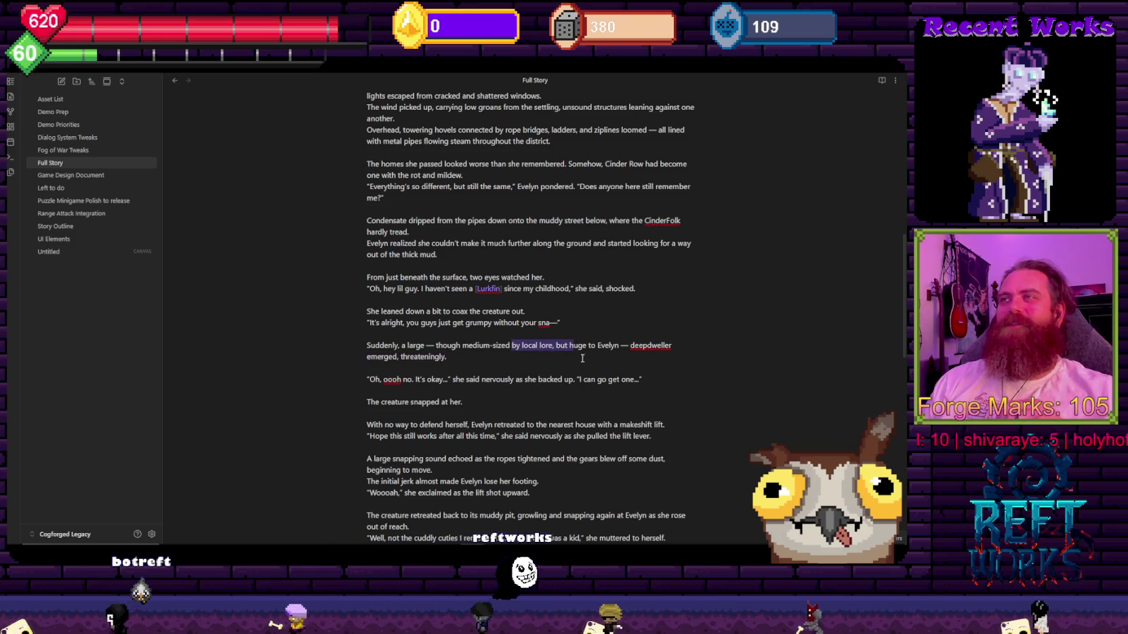
pyautogui.moveTo(419, 345)
pyautogui.mouseDown()
pyautogui.moveTo(559, 346)
pyautogui.moveTo(409, 346)
pyautogui.mouseUp()
pyautogui.click(562, 367)
pyautogui.click(461, 356)
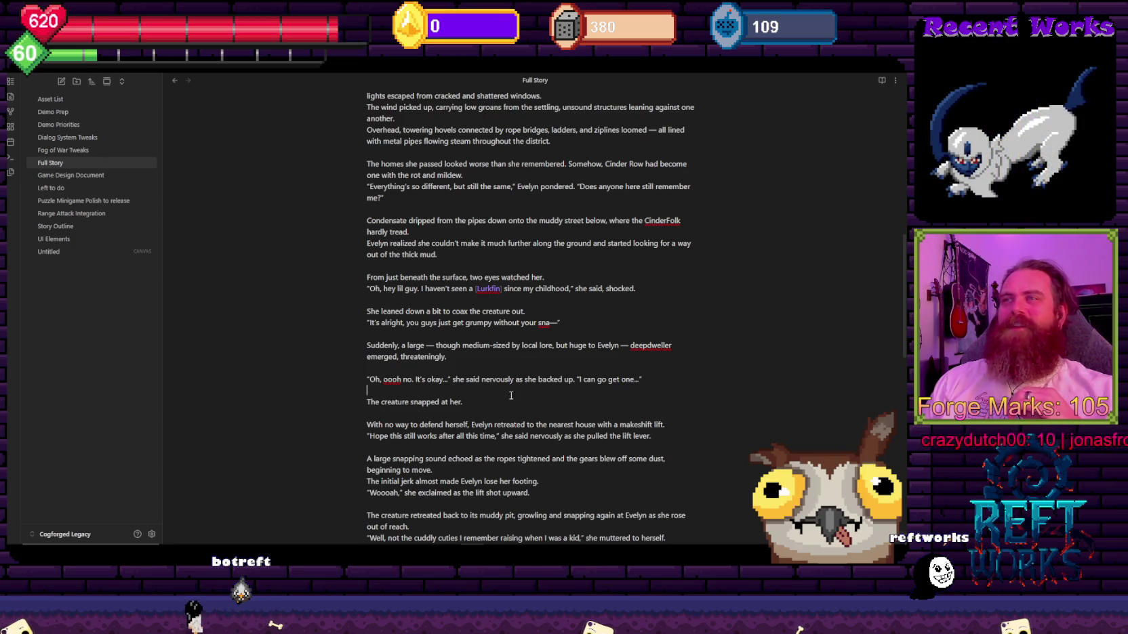
pyautogui.scroll(-3, 511, 395)
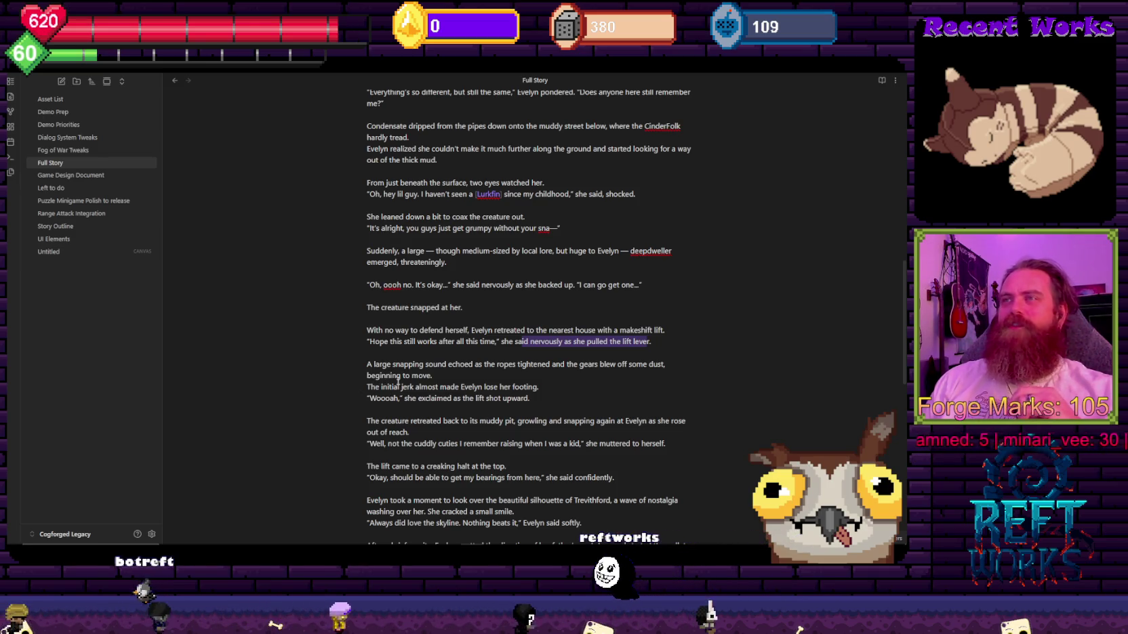
pyautogui.moveTo(369, 398); pyautogui.dragTo(519, 399)
pyautogui.click(598, 394)
pyautogui.scroll(-3, 542, 352)
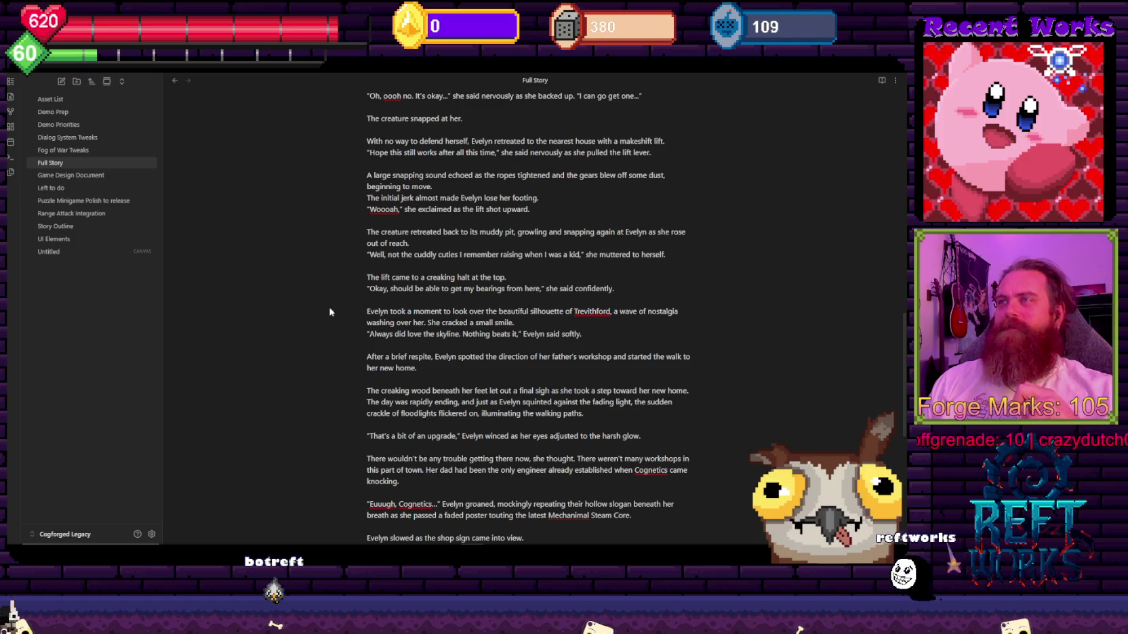
# Scroll the Full Story note down to the Chapter 2: Inheritance heading.
pyautogui.scroll(-3, 298, 295)
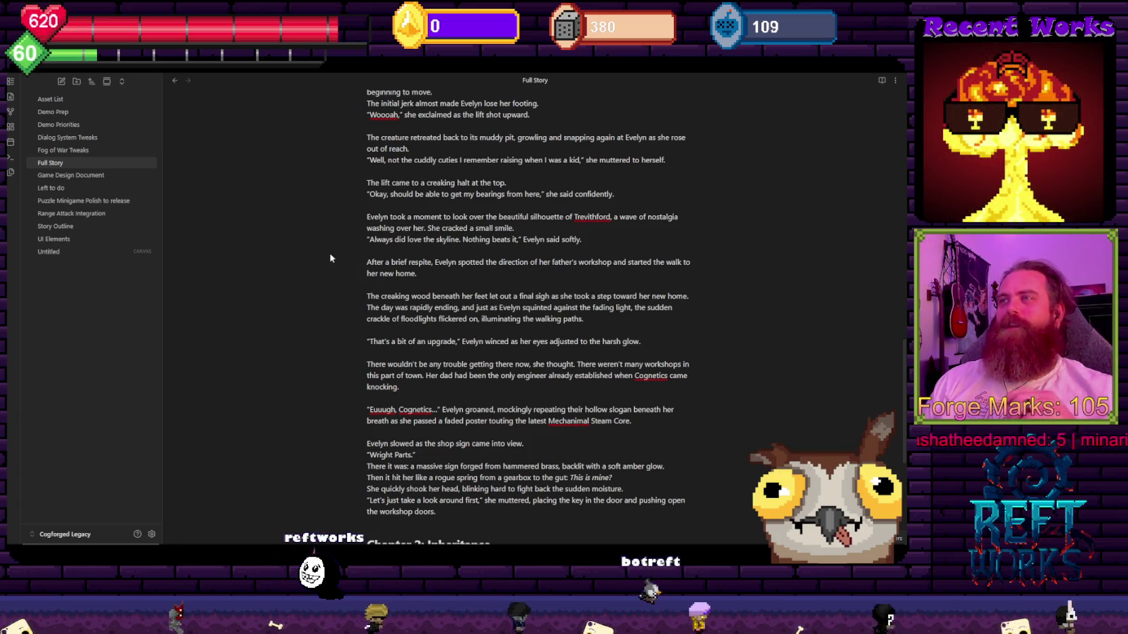
pyautogui.scroll(-3, 330, 258)
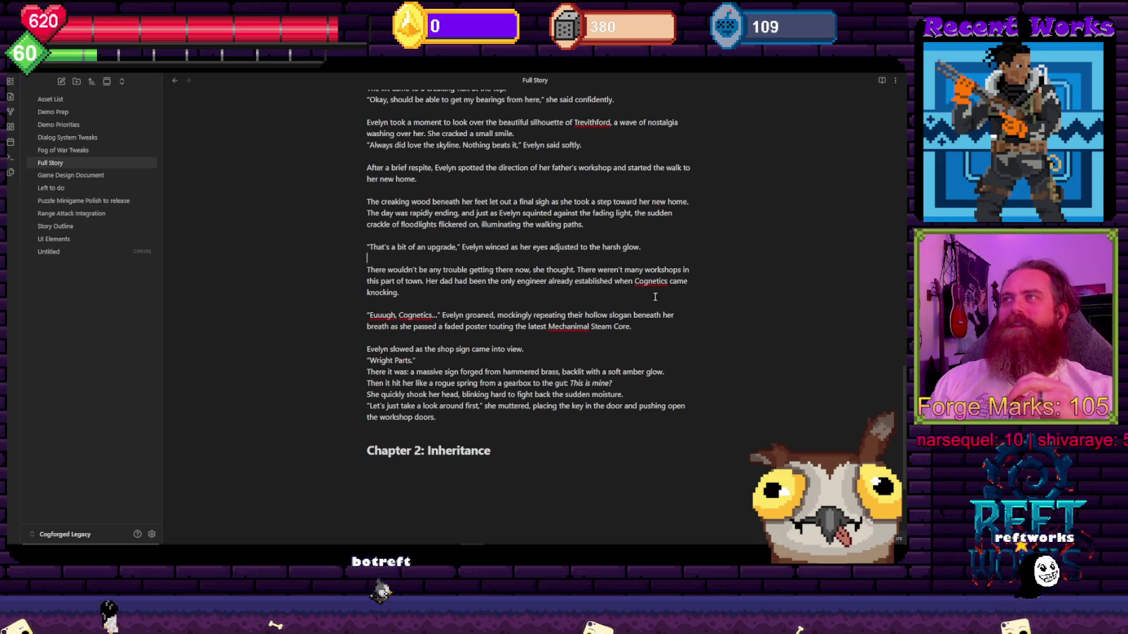
# Select the passage from 'That's a bit of an upgrade' through the Chapter 2 heading, then switch to Unity.
pyautogui.moveTo(436, 417); pyautogui.dragTo(367, 247)
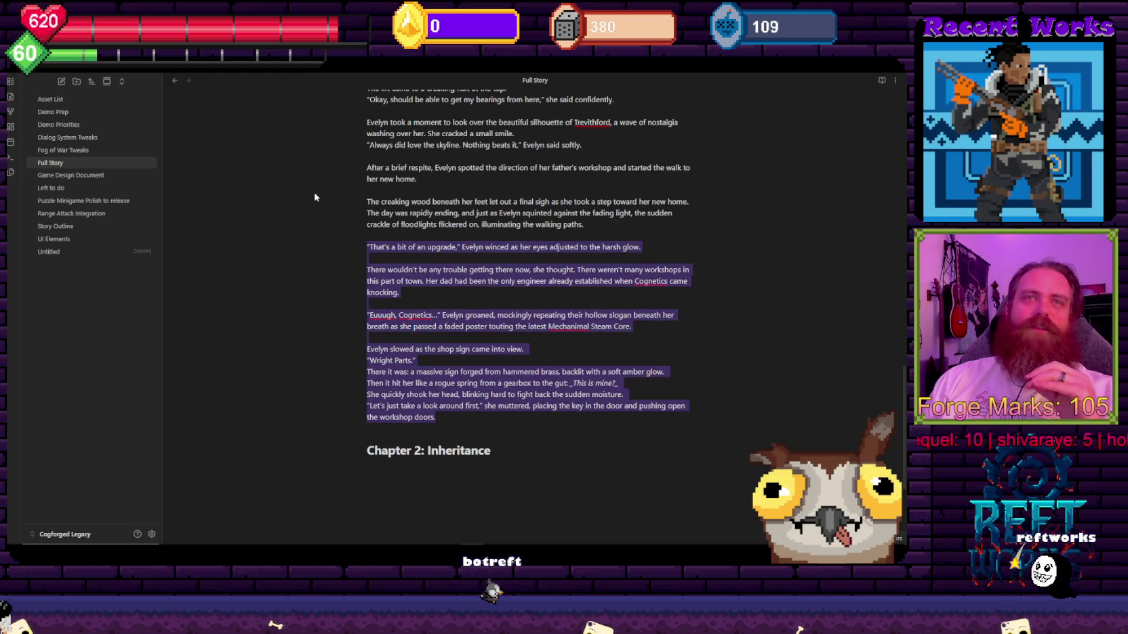
pyautogui.click(481, 413)
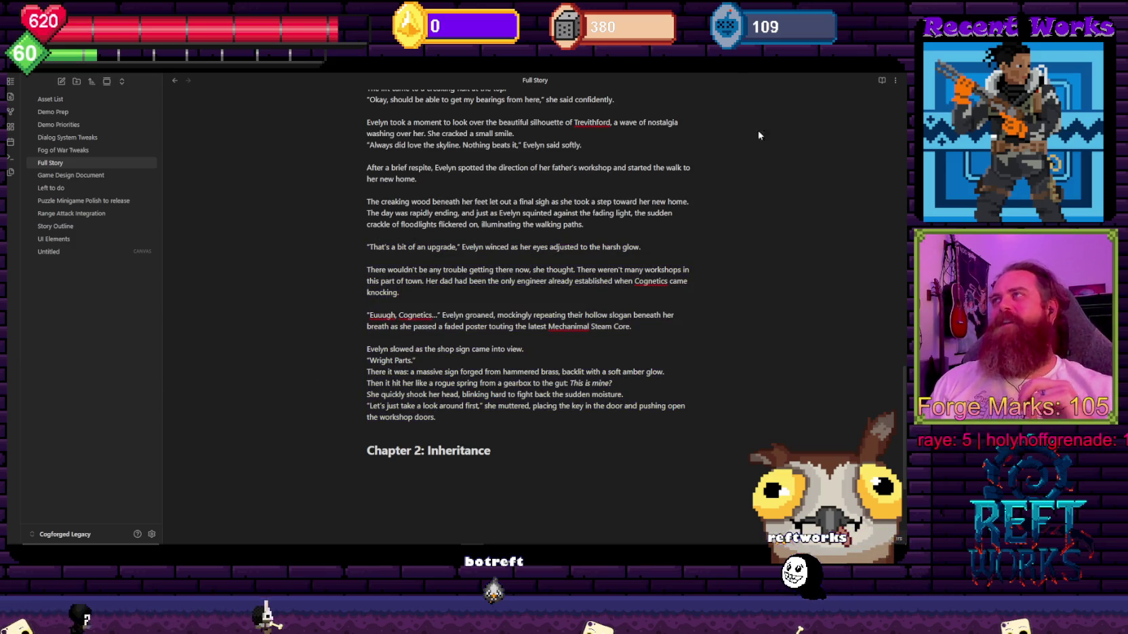
pyautogui.moveTo(369, 478); pyautogui.dragTo(298, 245)
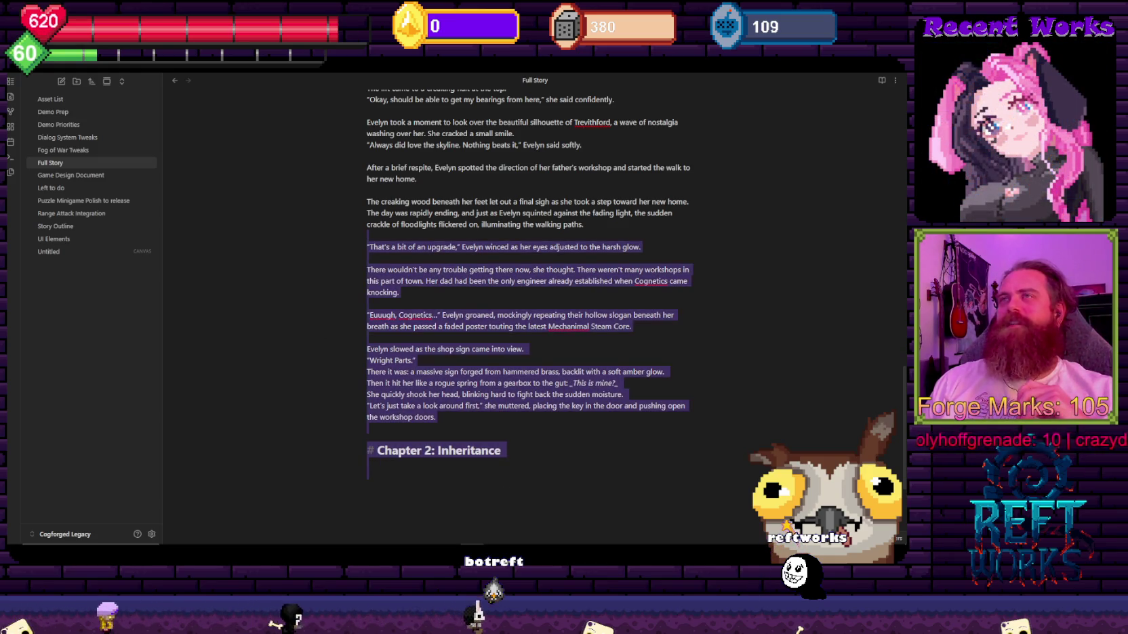
pyautogui.hotkey('alt', 'Tab')
# Select the PlayerCollision script in the Project window to show its source in the Inspector.
pyautogui.click(330, 473)
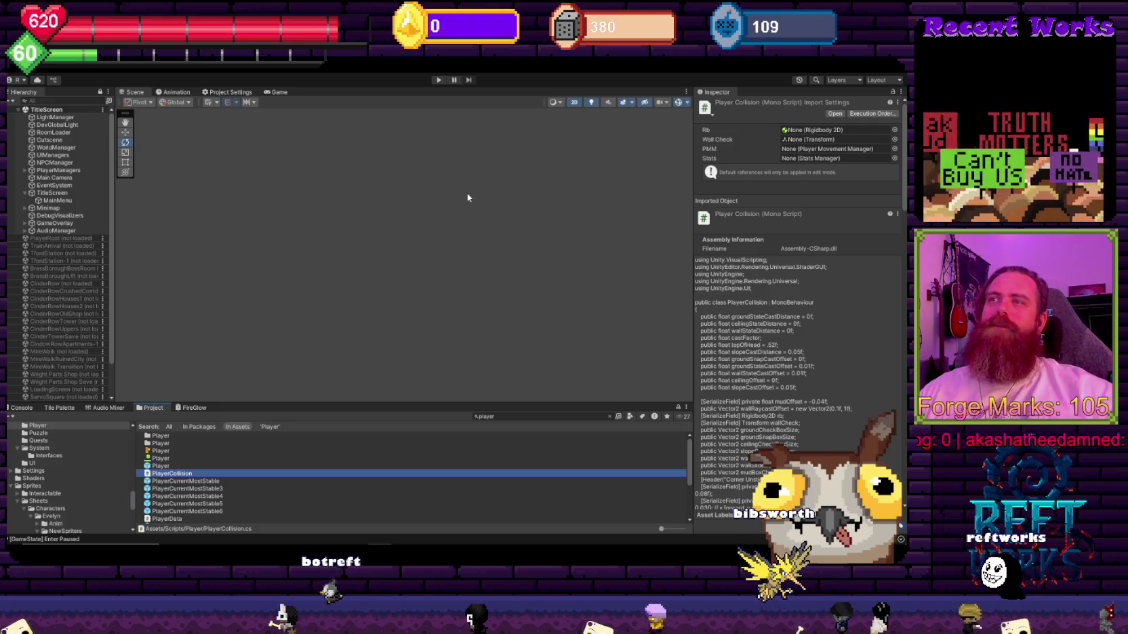
# Flip over to the story notes and straight back to Unity's PlayerCollision script.
pyautogui.hotkey('alt', 'Tab')
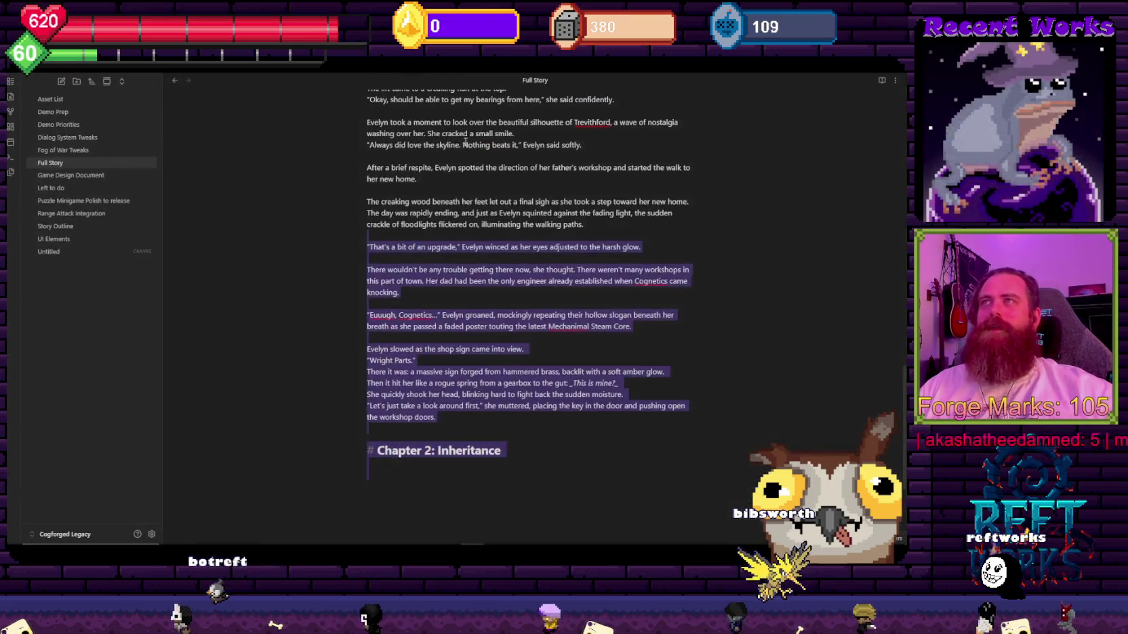
pyautogui.hotkey('alt', 'Tab')
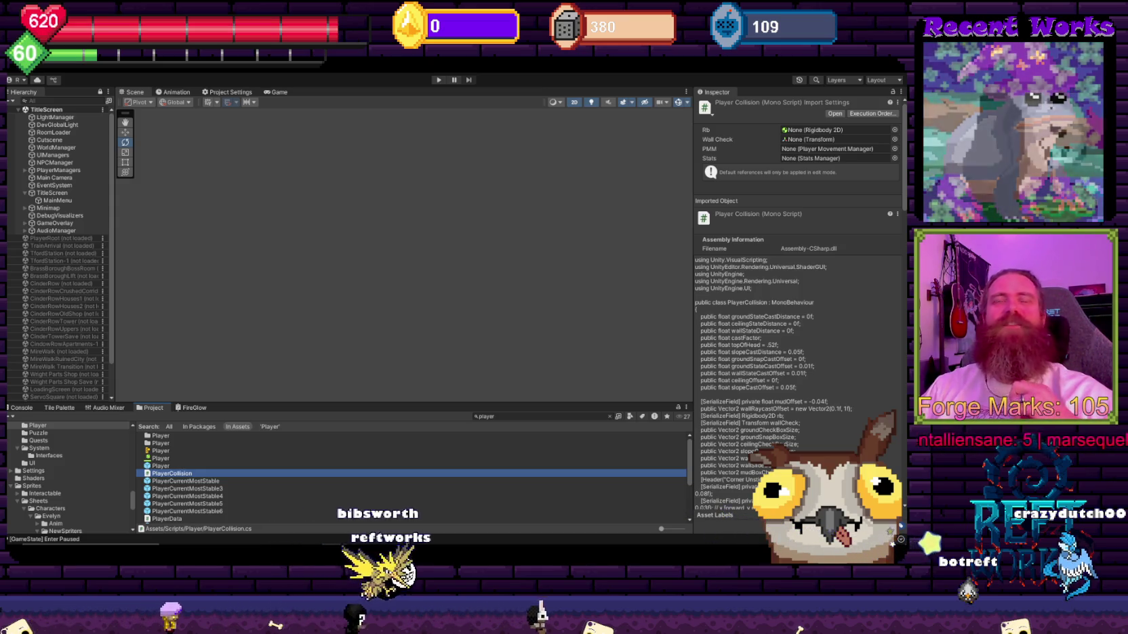
# Inspect the DebugVisualizers object's Camera Path Vizualizer settings, then switch toward the LedgeTrigger script.
pyautogui.click(513, 266)
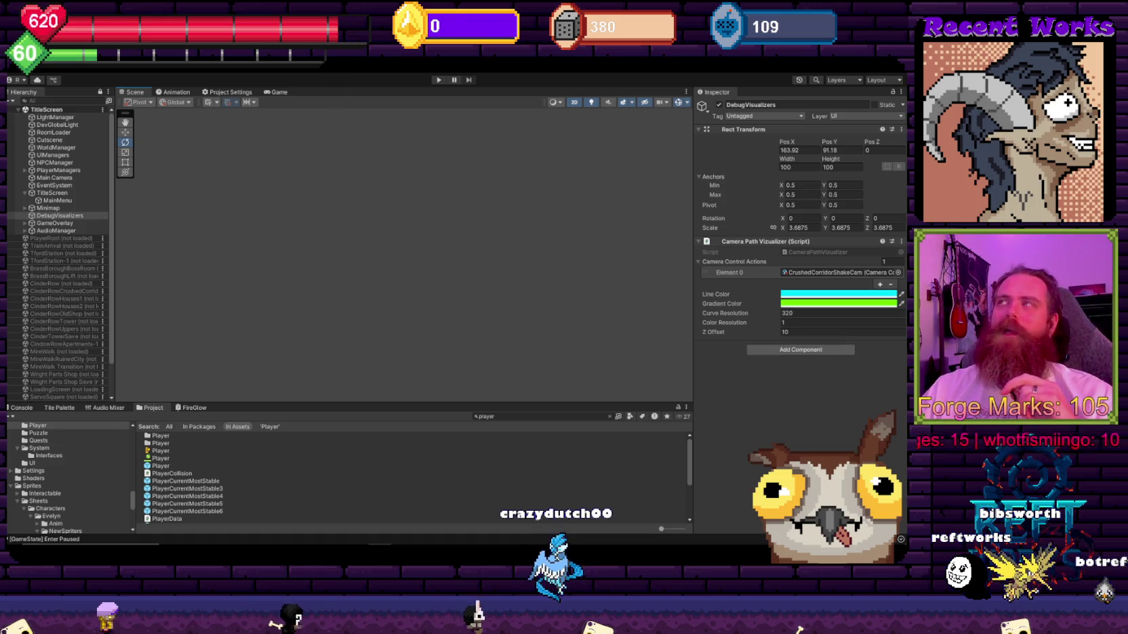
pyautogui.hotkey('alt', 'Tab')
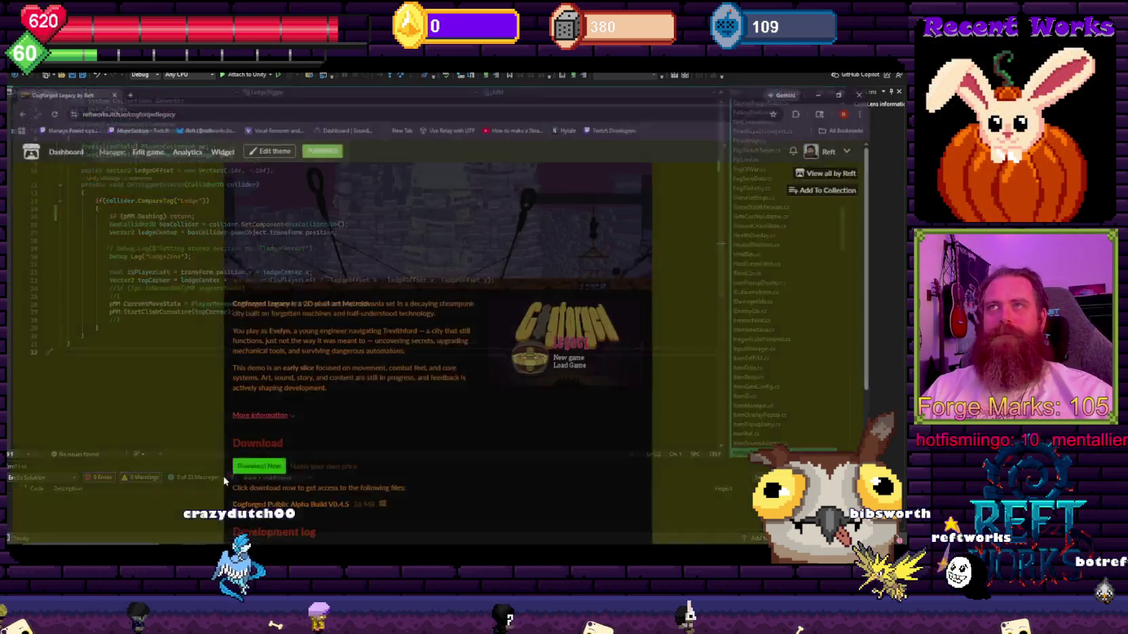
# Load contexto.me in a new Chrome tab.
pyautogui.click(246, 516)
pyautogui.hotkey('ctrl', 't')
pyautogui.write('contexto.me')
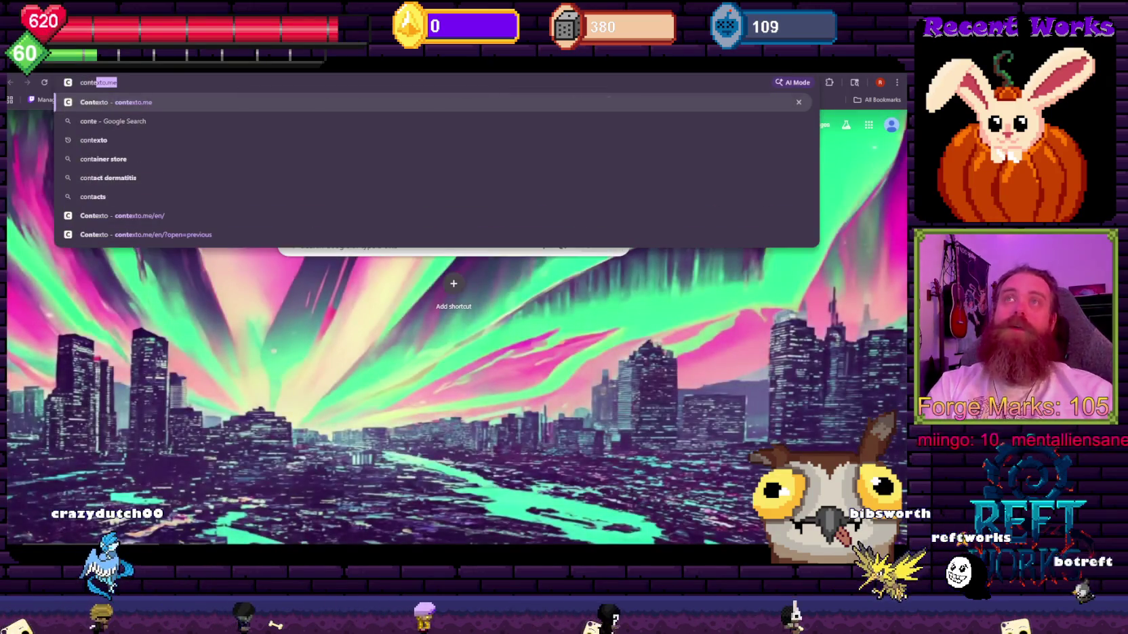
pyautogui.press('Return')
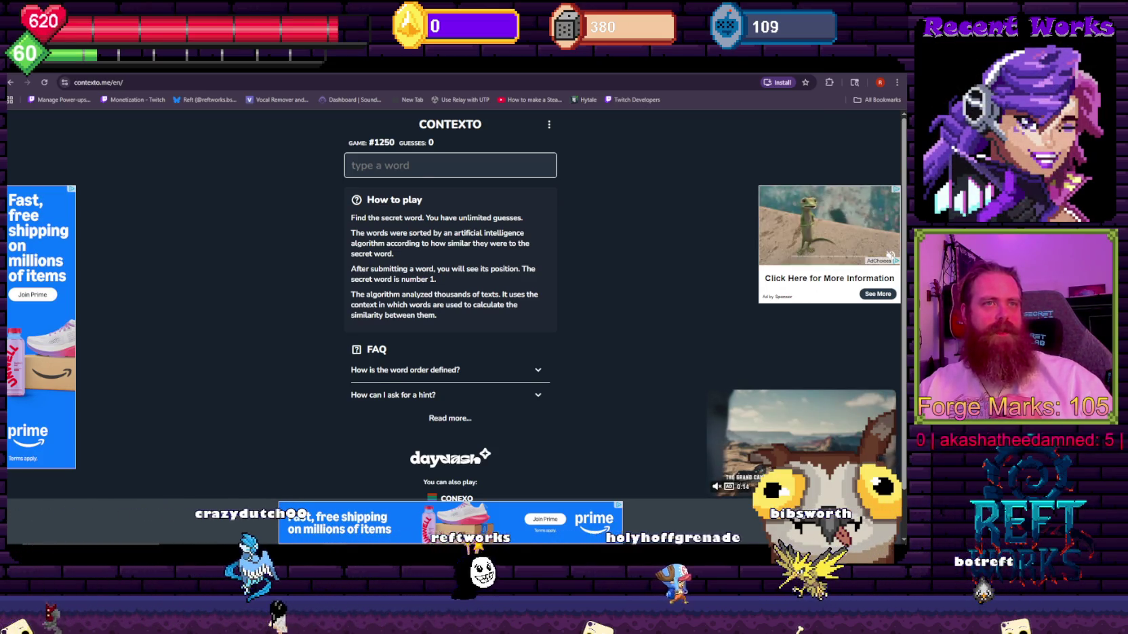
# Go fullscreen and guess house, car, bed, roof and horse in game #1250.
pyautogui.press('F11')
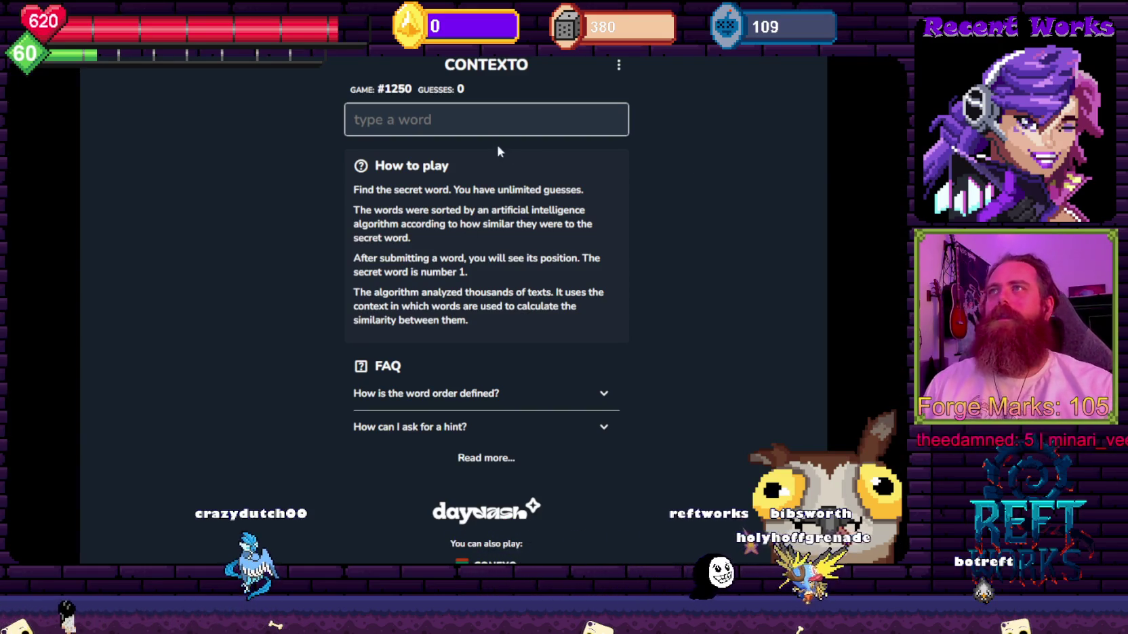
pyautogui.click(460, 112)
pyautogui.write('house')
pyautogui.press('Return')
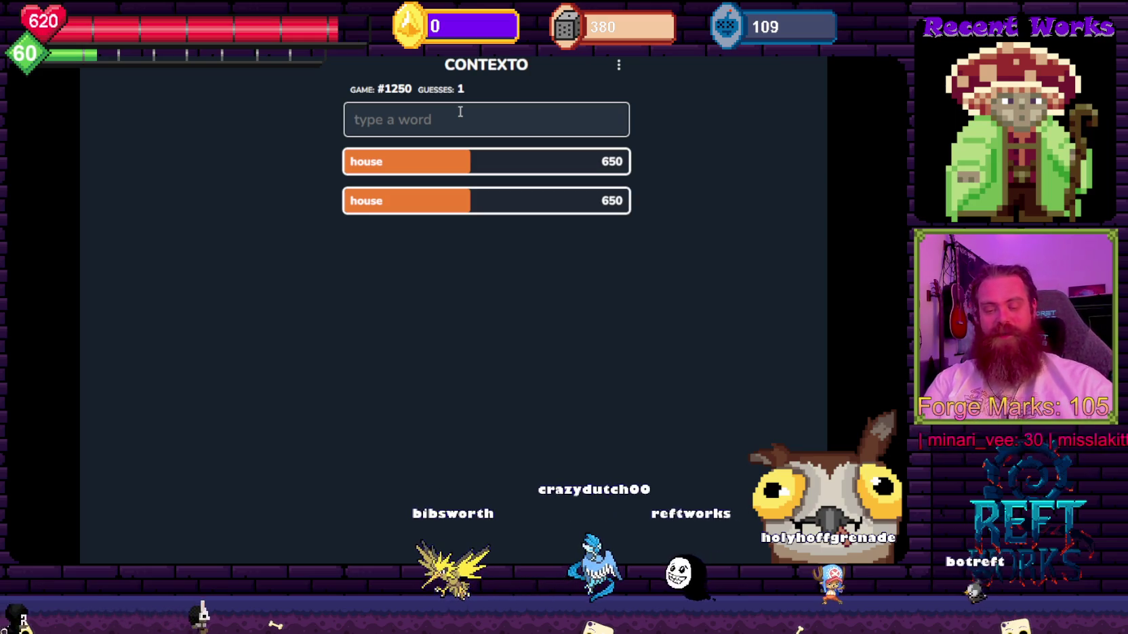
pyautogui.write('r')
pyautogui.press('Return')
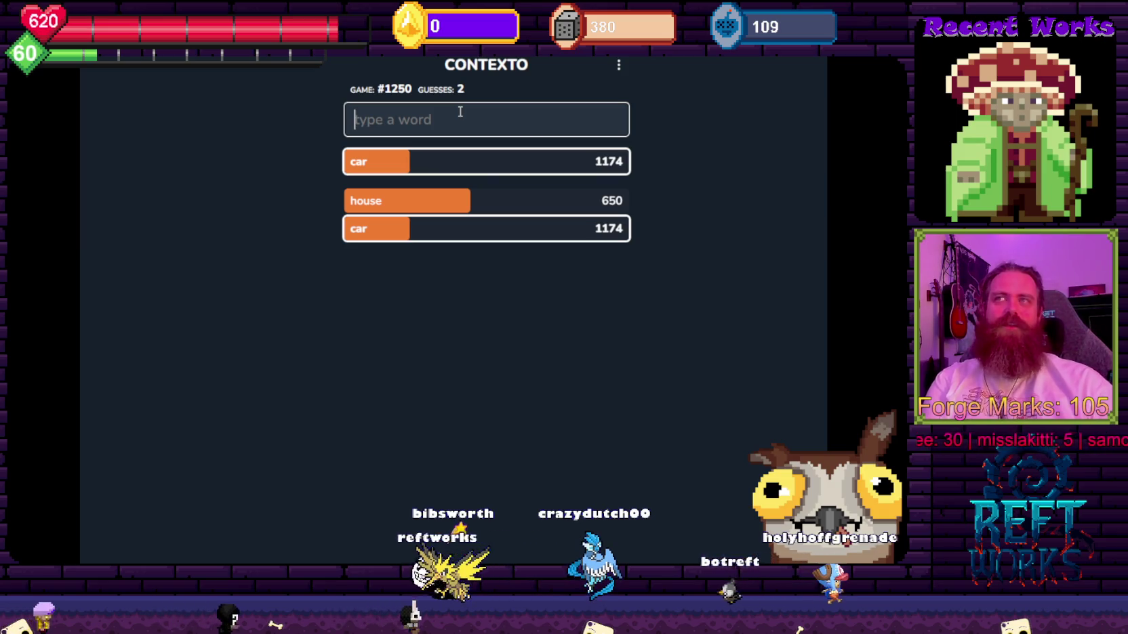
pyautogui.write('bed')
pyautogui.press('Return')
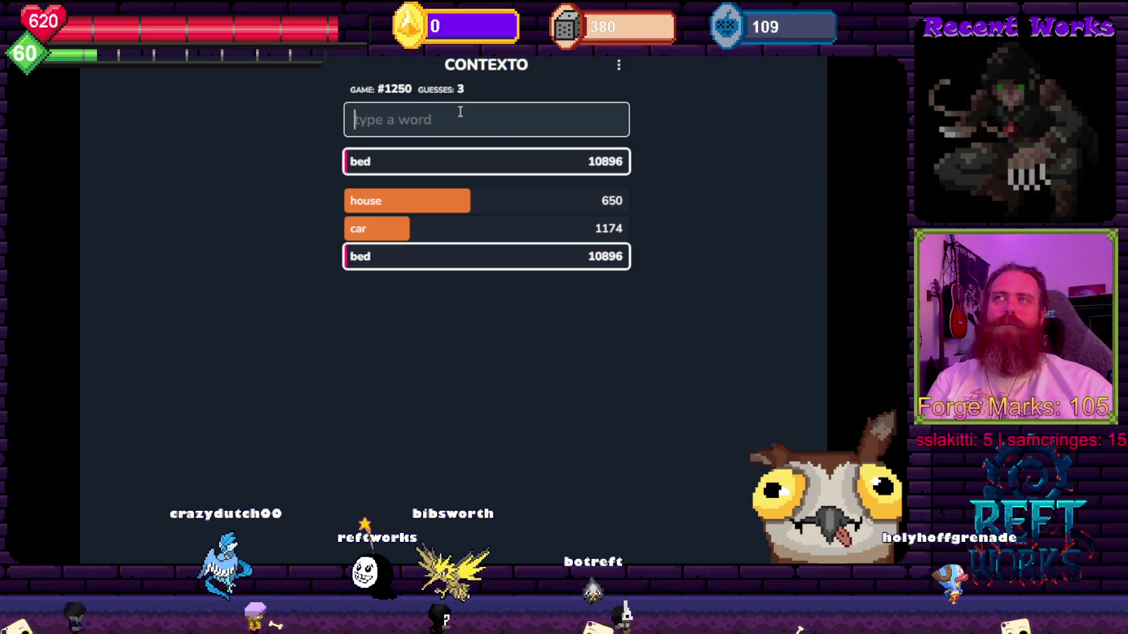
pyautogui.write('roof')
pyautogui.press('Return')
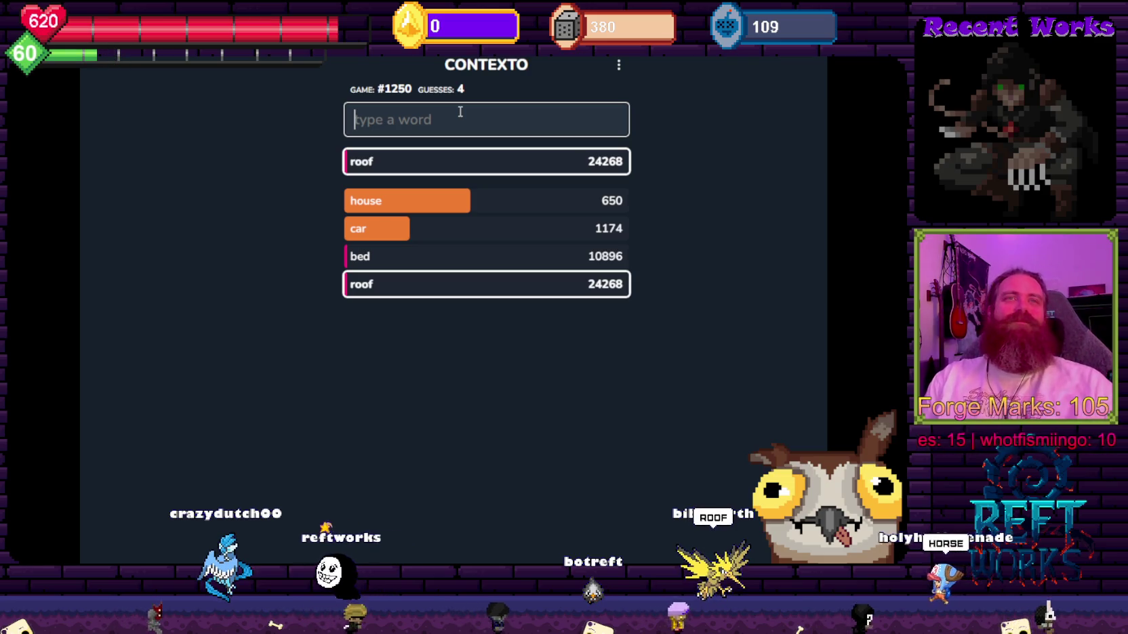
pyautogui.write('horse')
pyautogui.press('Return')
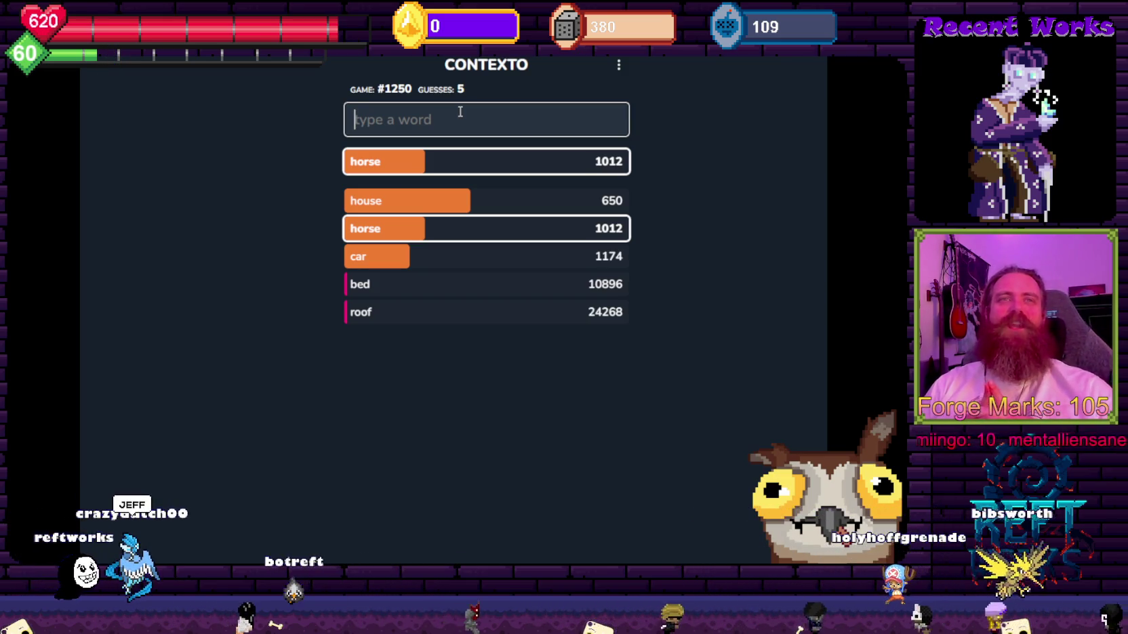
# Guess shark, box and police, with police landing at rank 3.
pyautogui.press('Return')
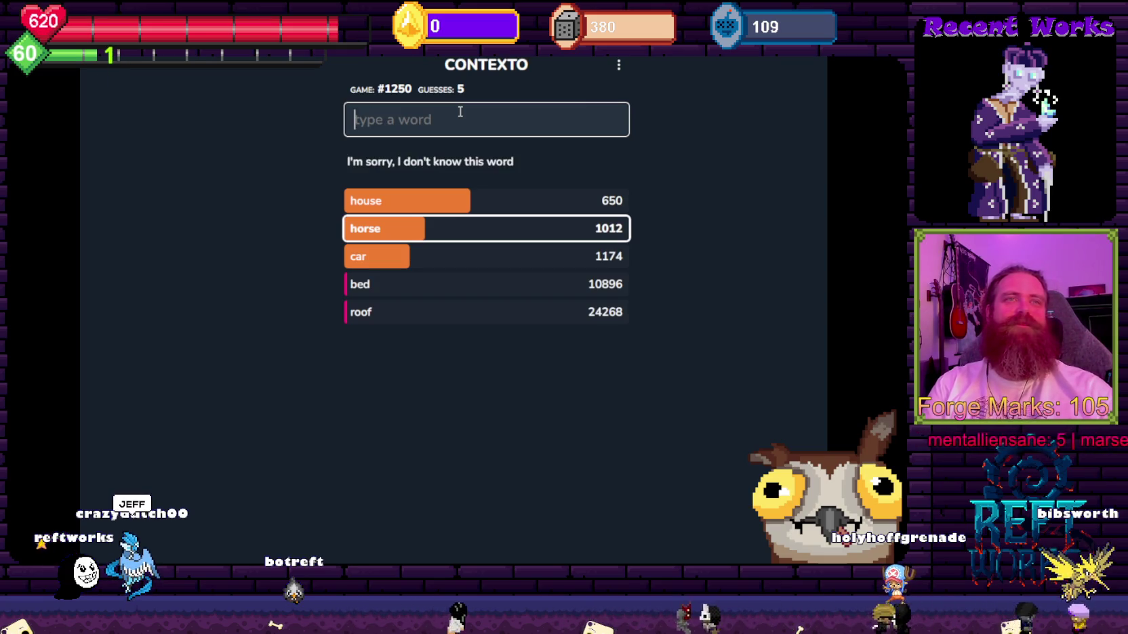
pyautogui.write('shark')
pyautogui.press('Return')
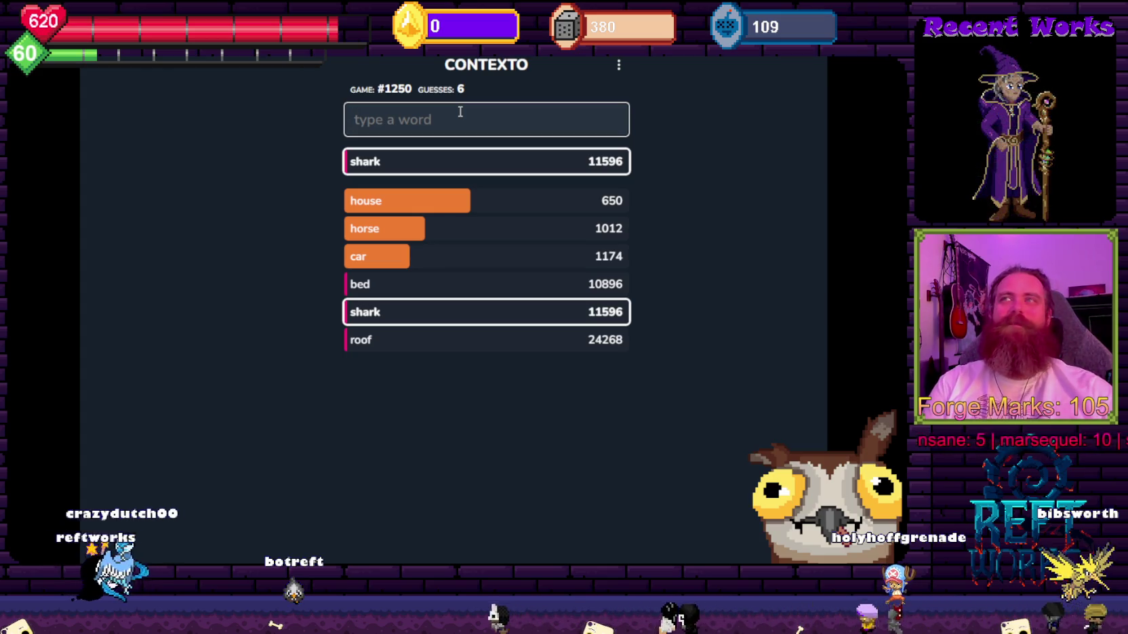
pyautogui.write('box')
pyautogui.press('Return')
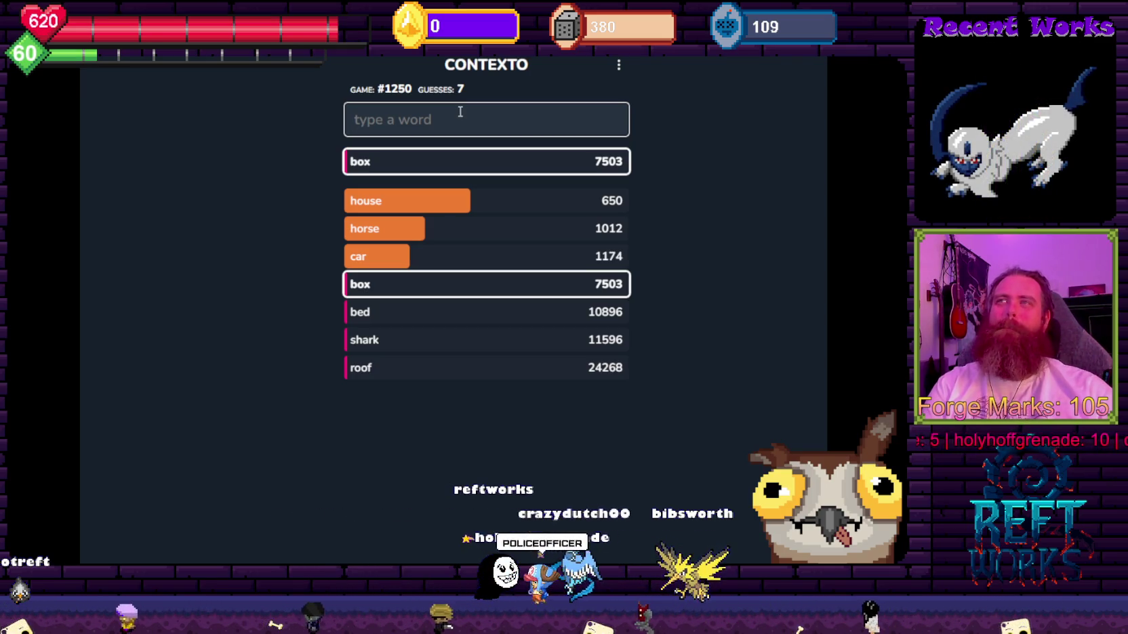
pyautogui.write('police')
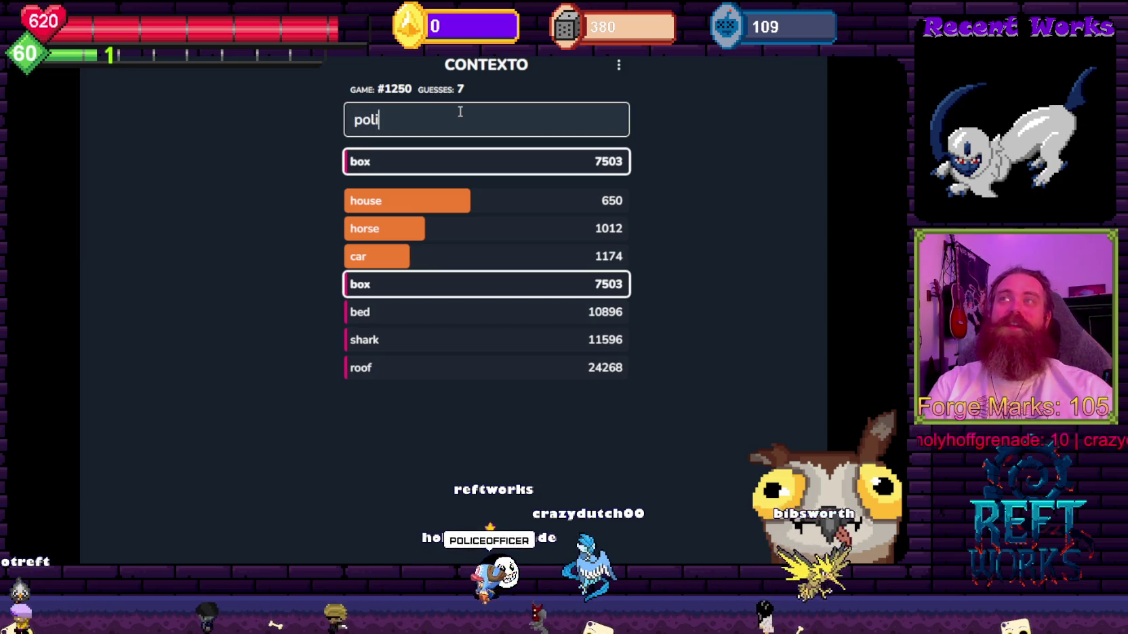
pyautogui.press('Return')
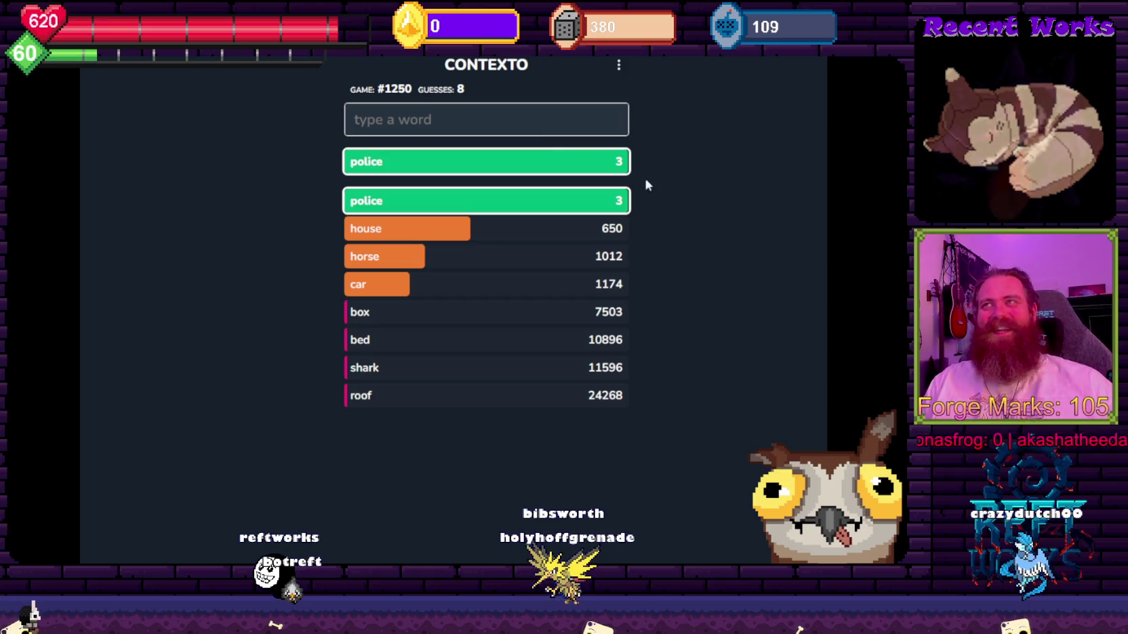
# Guess handcuff, fireman and baton after policeofficer is rejected.
pyautogui.click(448, 123)
pyautogui.write('handcuff')
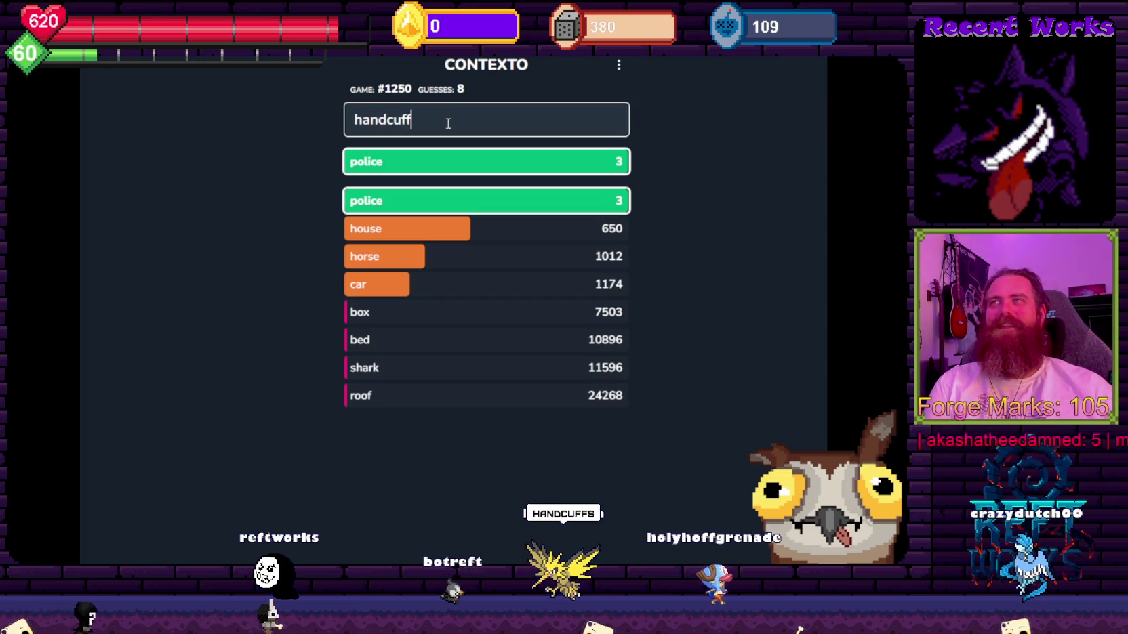
pyautogui.press('Return')
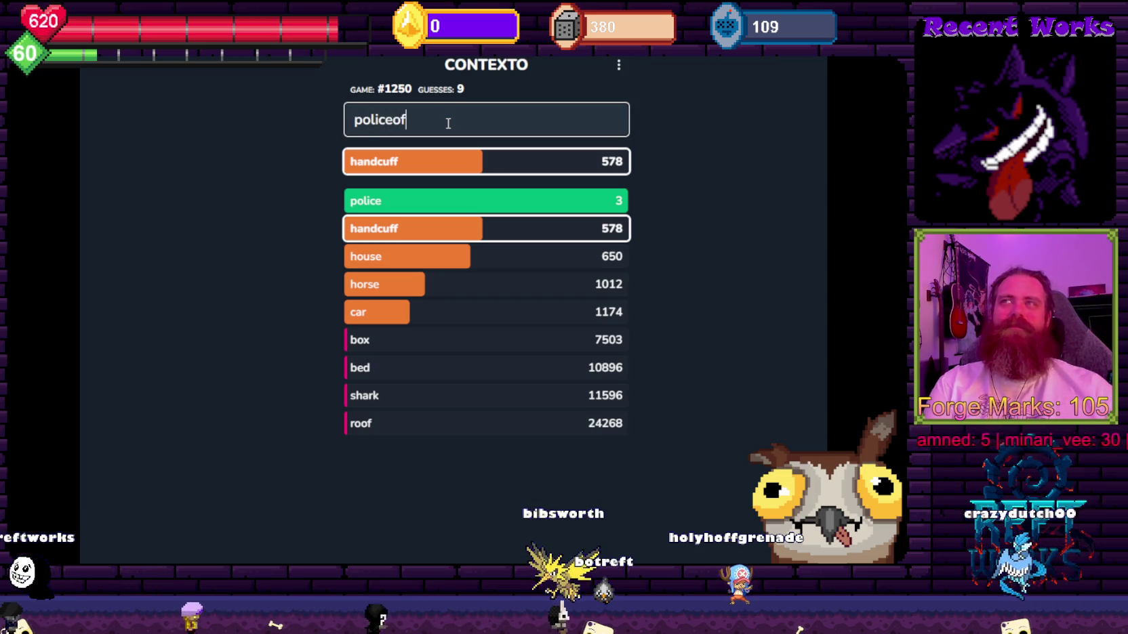
pyautogui.write('r')
pyautogui.press('Return')
pyautogui.press('BackSpace')
pyautogui.press('BackSpace')
pyautogui.press('BackSpace')
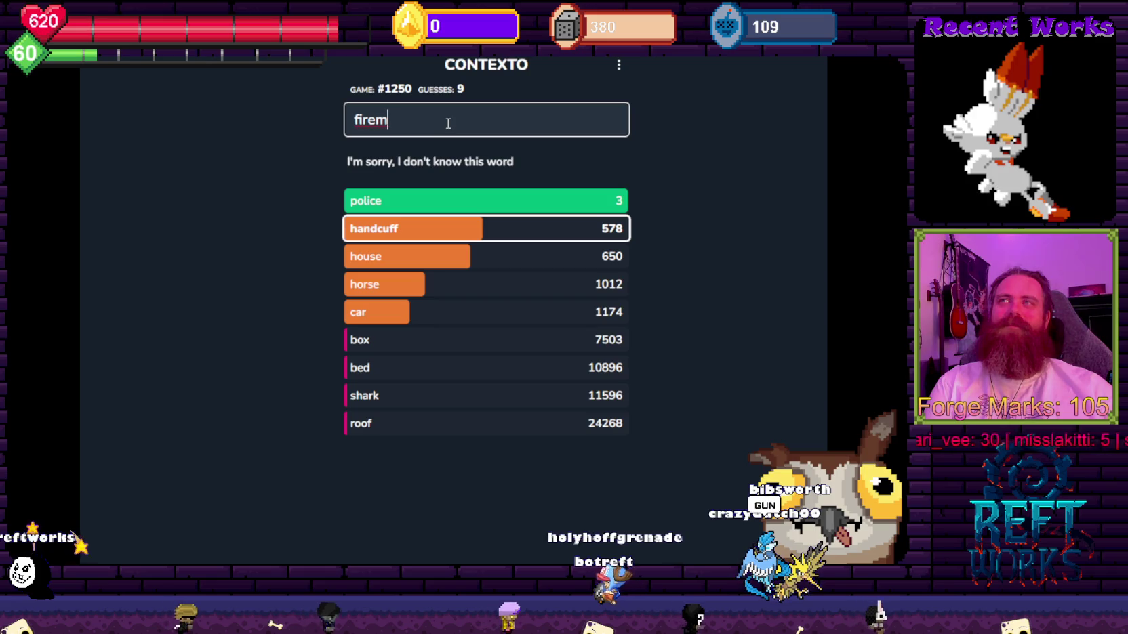
pyautogui.press('Return')
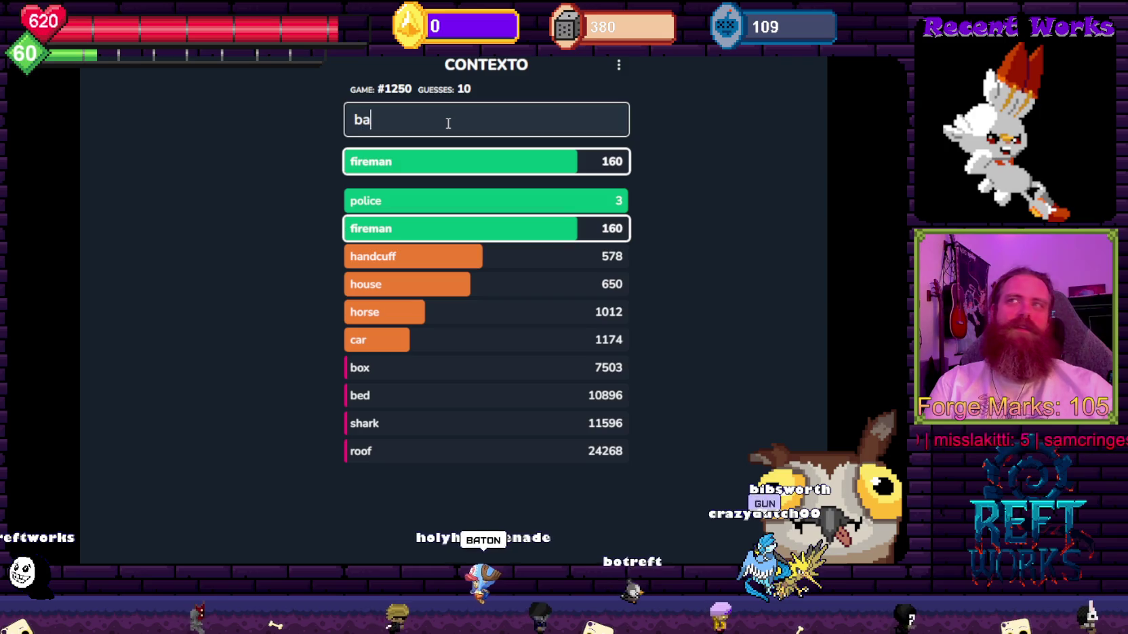
pyautogui.write('ton')
pyautogui.press('Return')
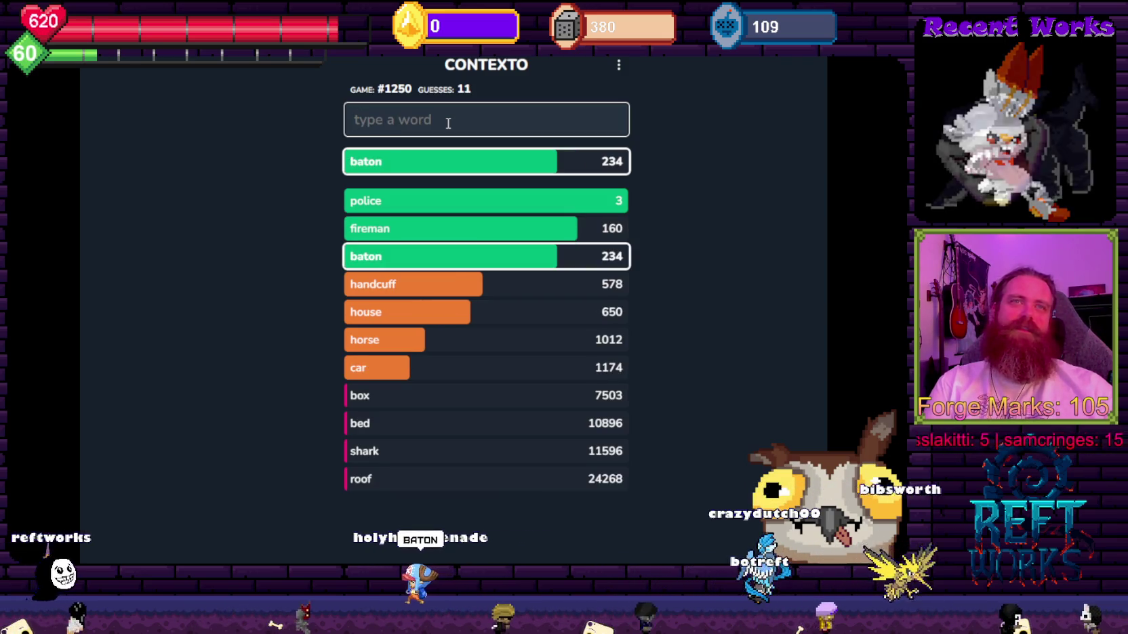
# Guess gun, cuff, authority and jail.
pyautogui.write('gun')
pyautogui.press('Return')
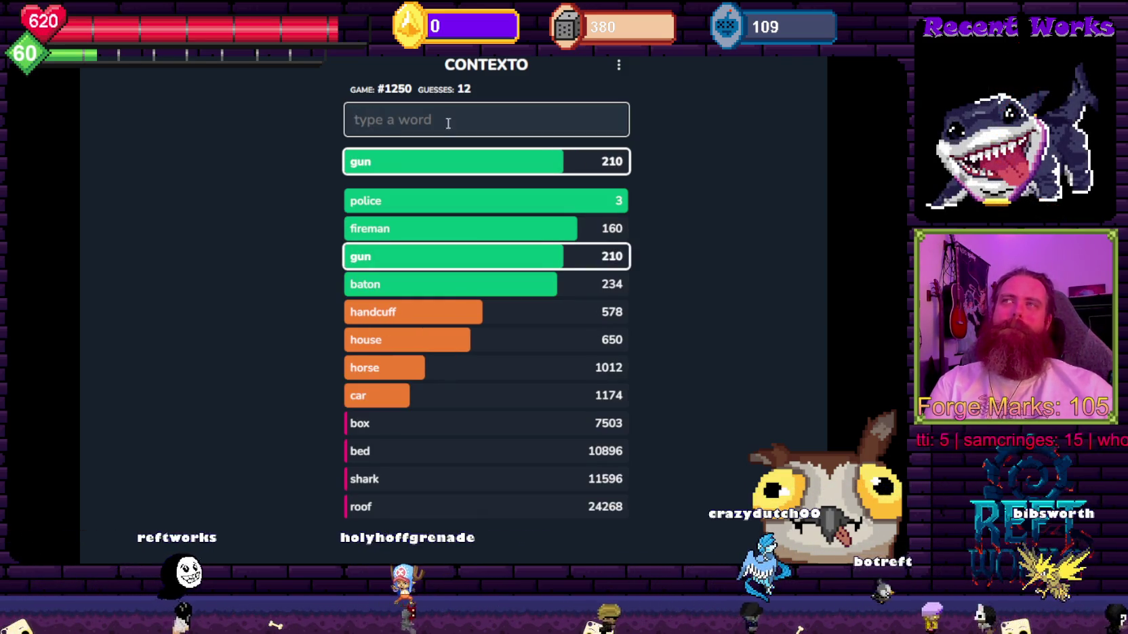
pyautogui.write('cuff')
pyautogui.press('Return')
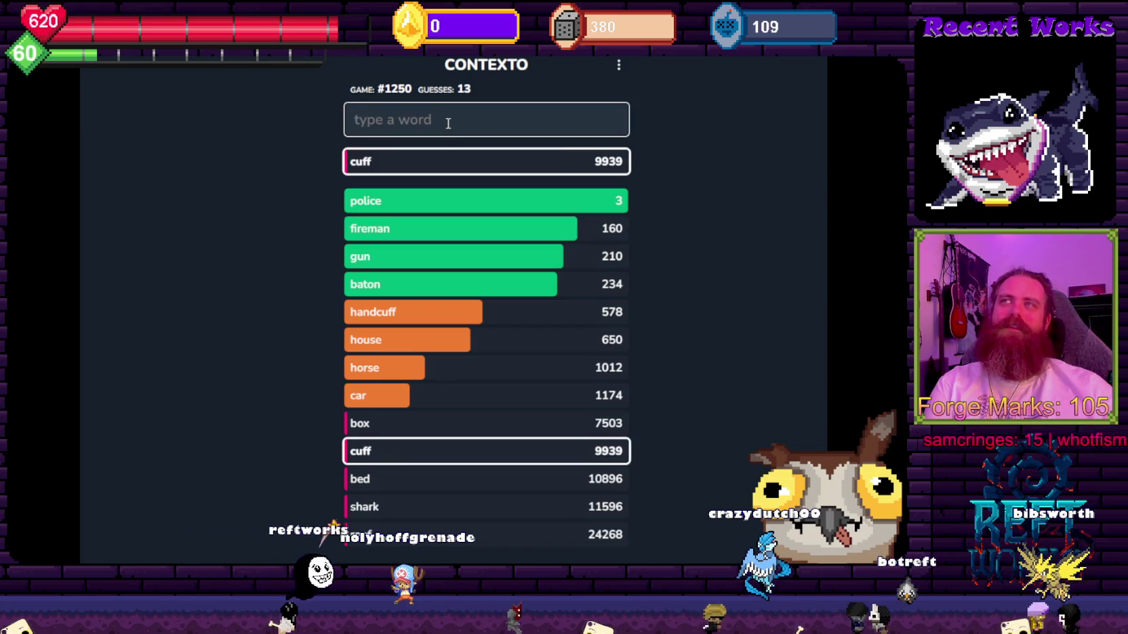
pyautogui.write('ahtor')
pyautogui.press('BackSpace')
pyautogui.press('BackSpace')
pyautogui.press('BackSpace')
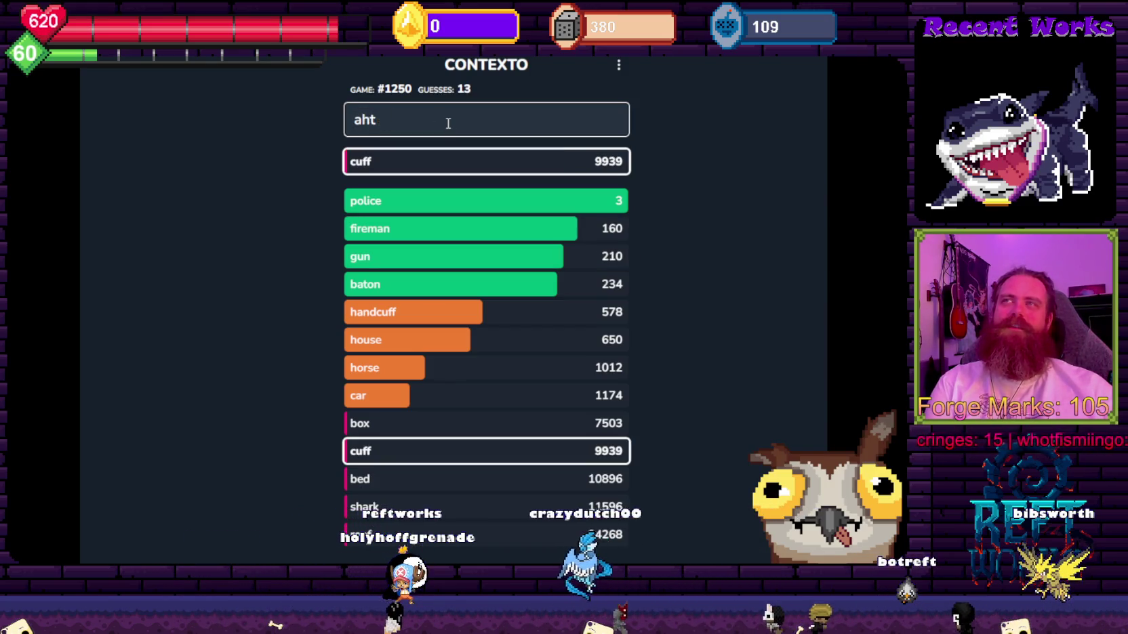
pyautogui.write('uthority')
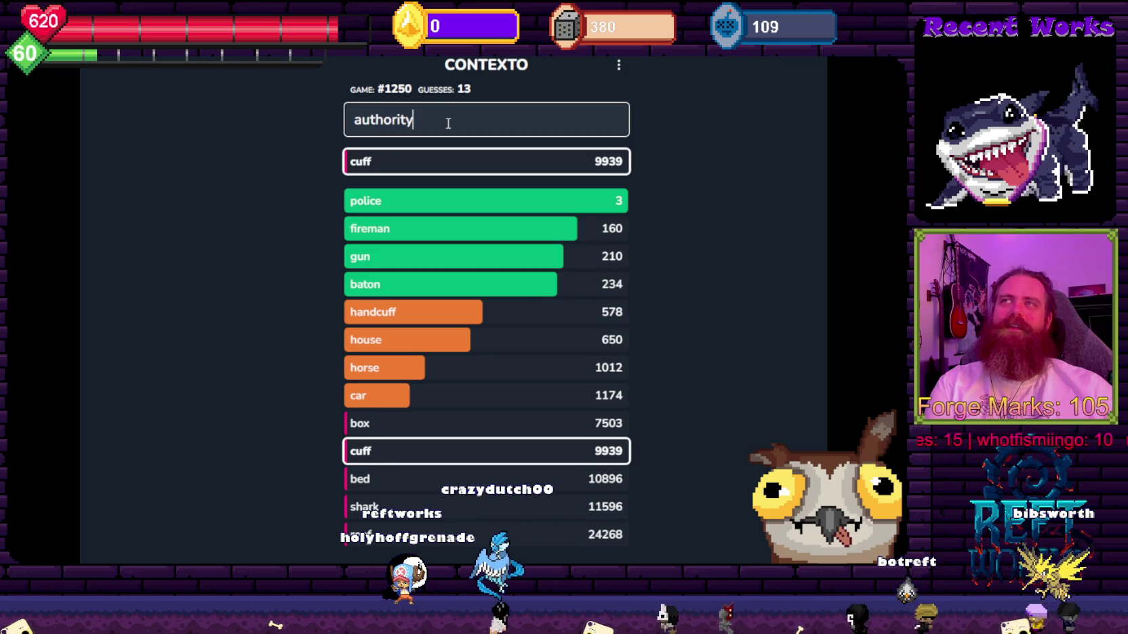
pyautogui.press('Return')
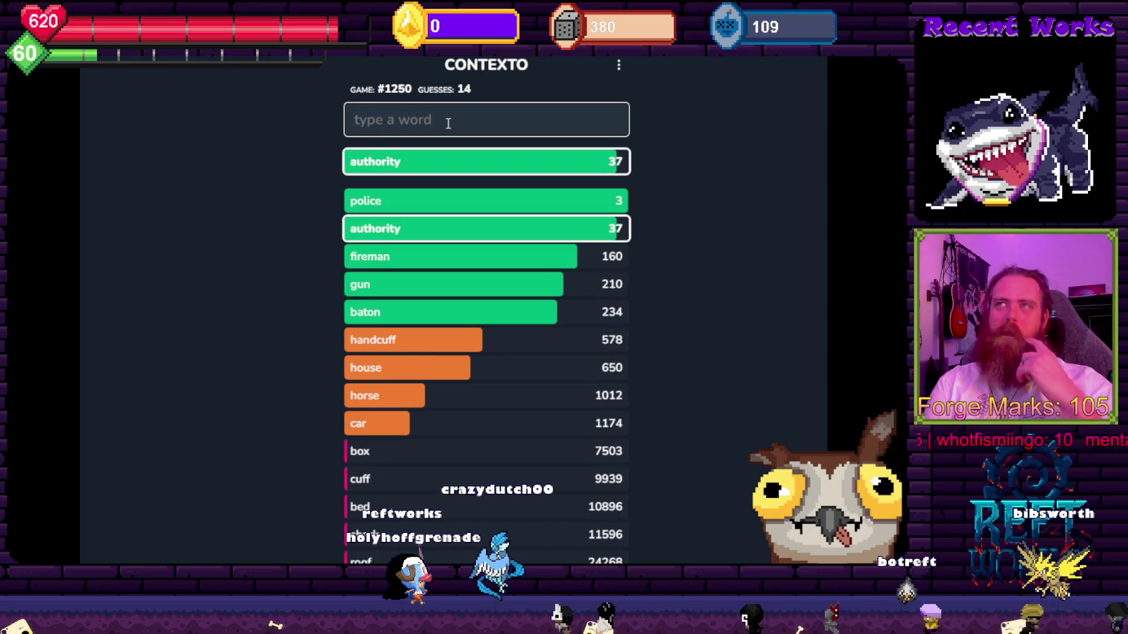
pyautogui.write('jail')
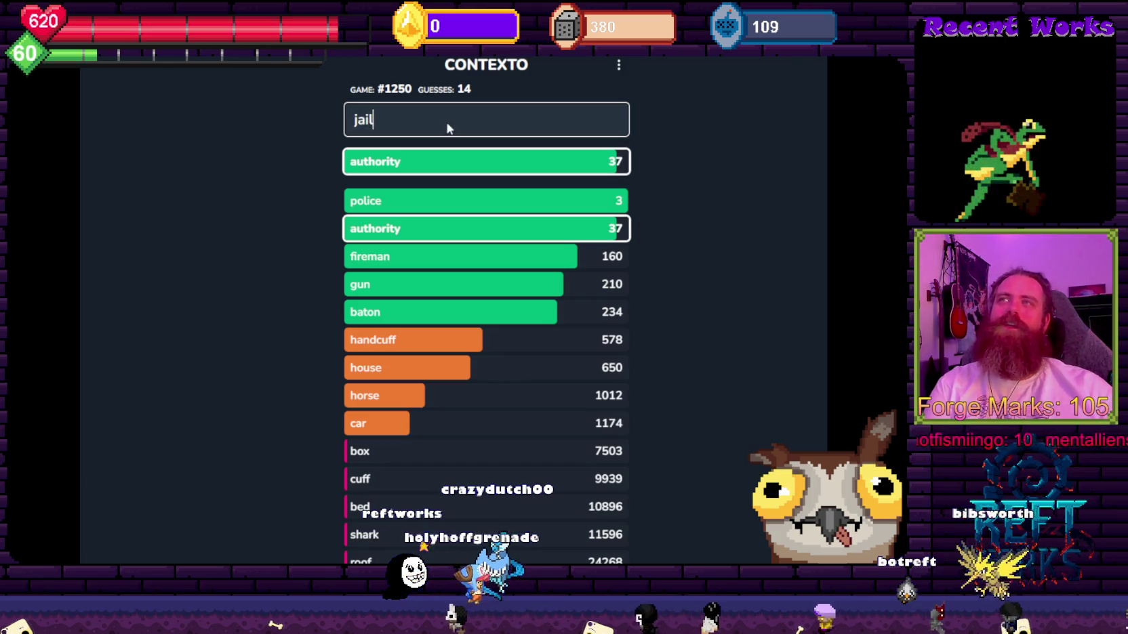
pyautogui.press('Return')
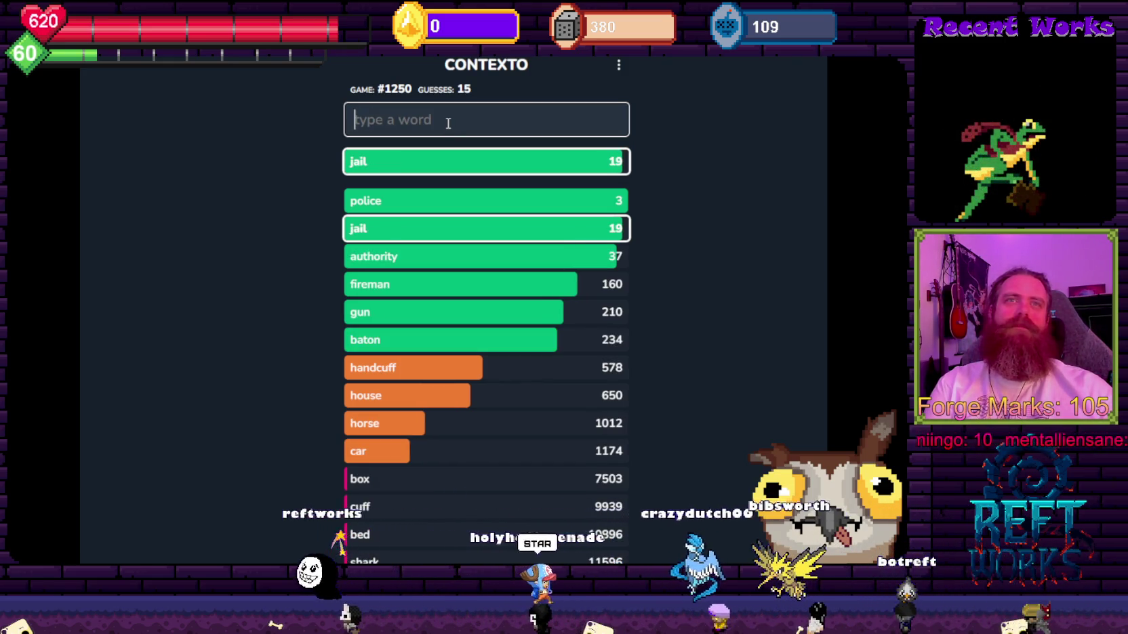
# Guess star, person, job and finally sheriff to solve game #1250 in 19 guesses.
pyautogui.write('star')
pyautogui.press('Return')
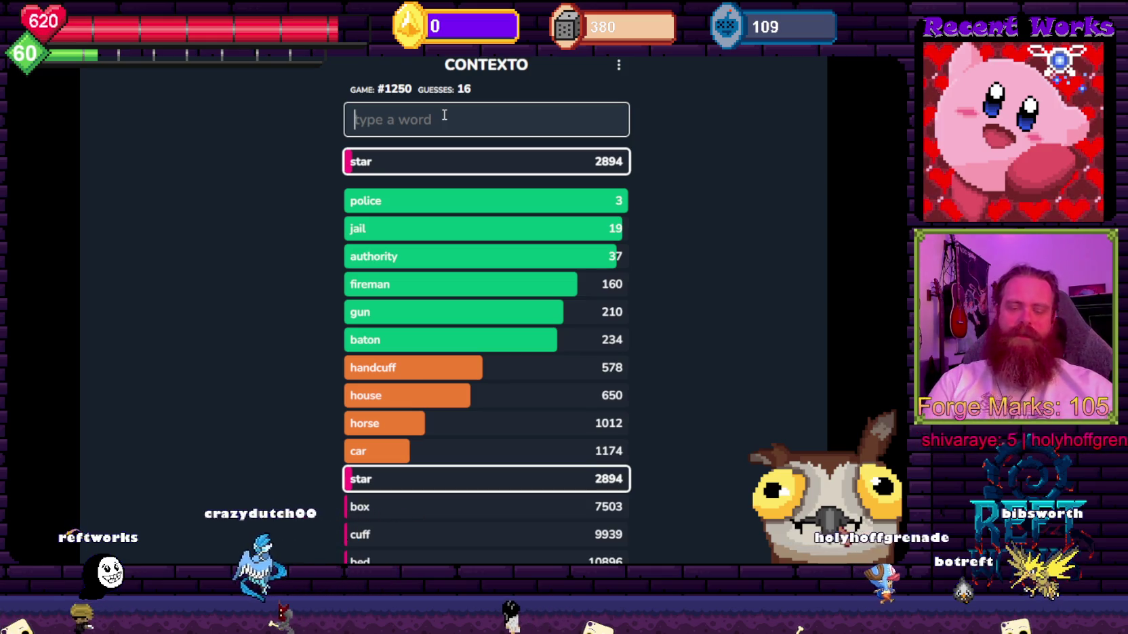
pyautogui.write('person')
pyautogui.press('Return')
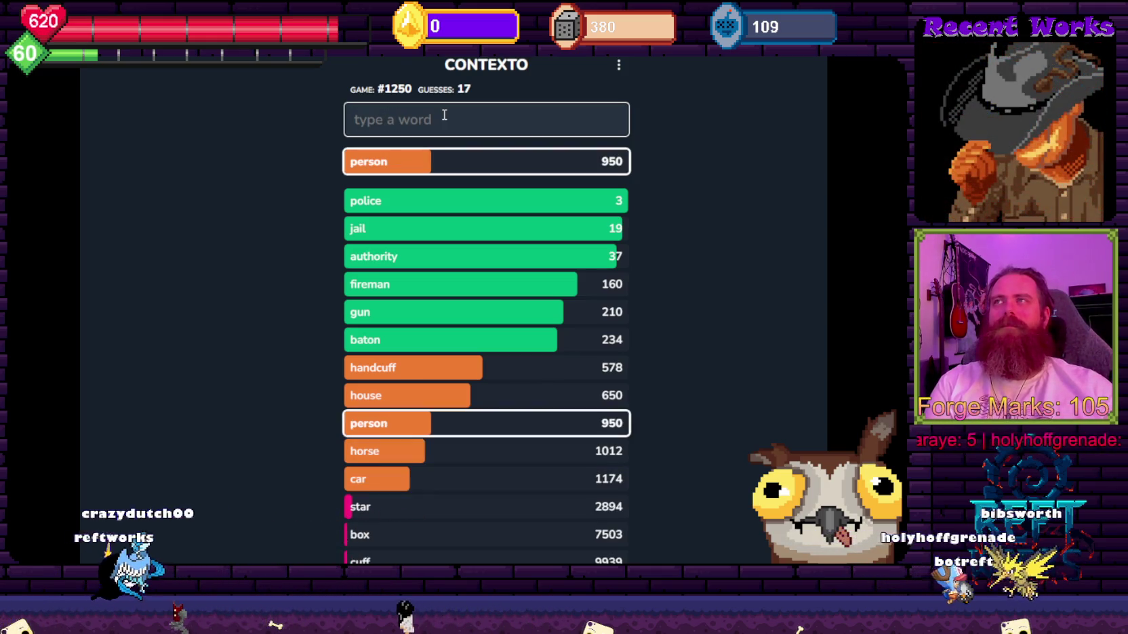
pyautogui.write('job')
pyautogui.press('Return')
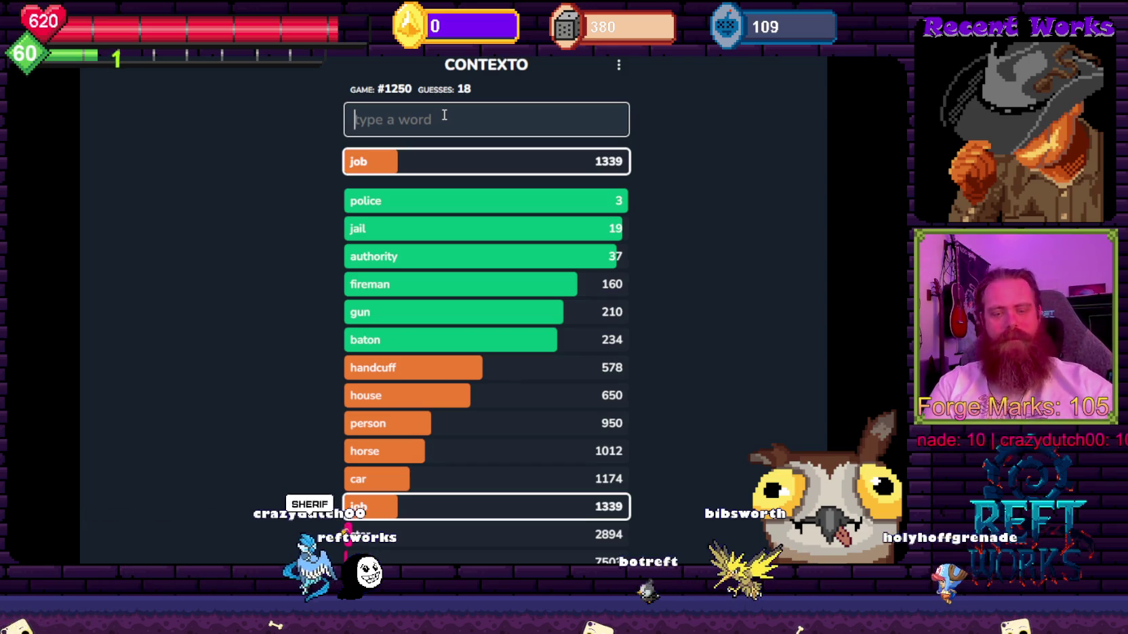
pyautogui.write('sherif')
pyautogui.press('Return')
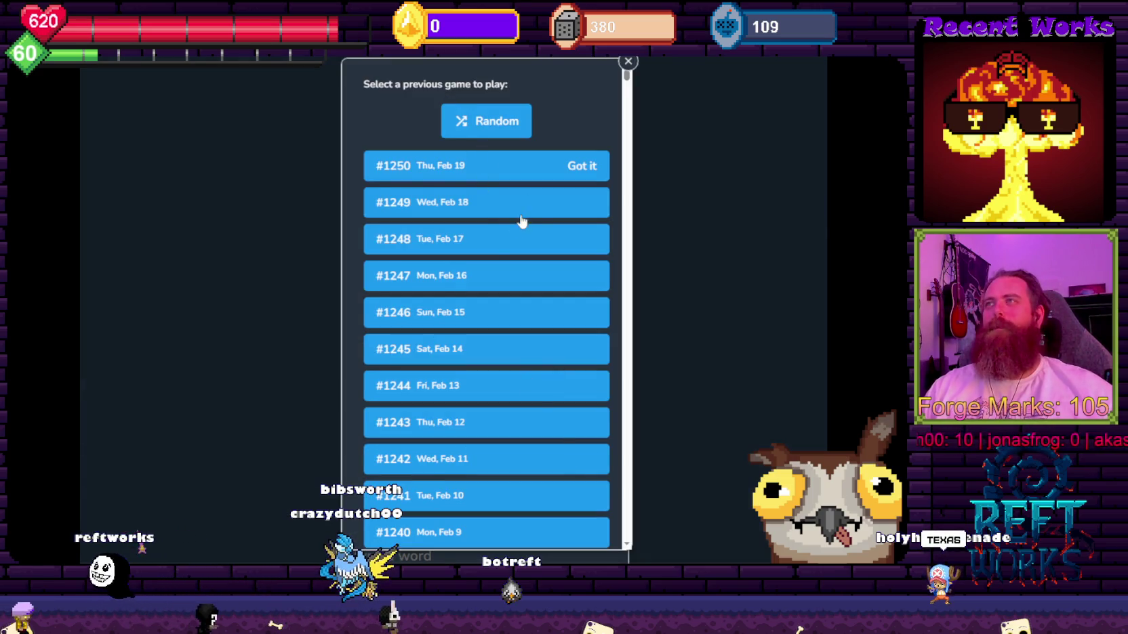
# Open archived game #1238 from the previous-games list.
pyautogui.scroll(-15, 518, 227)
pyautogui.scroll(10, 511, 242)
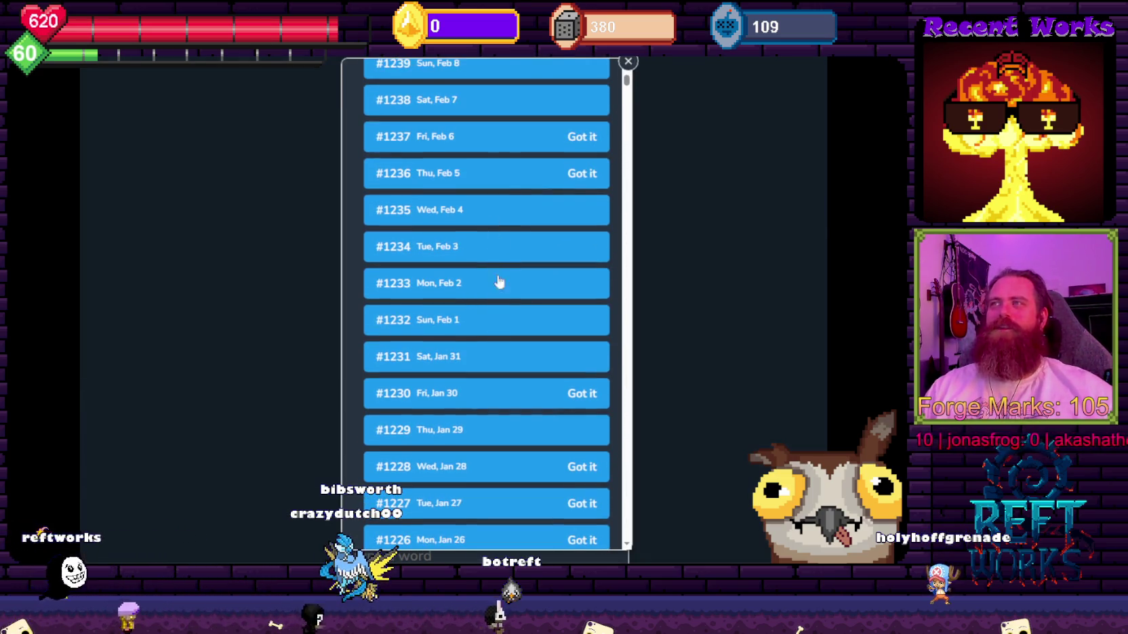
pyautogui.click(471, 99)
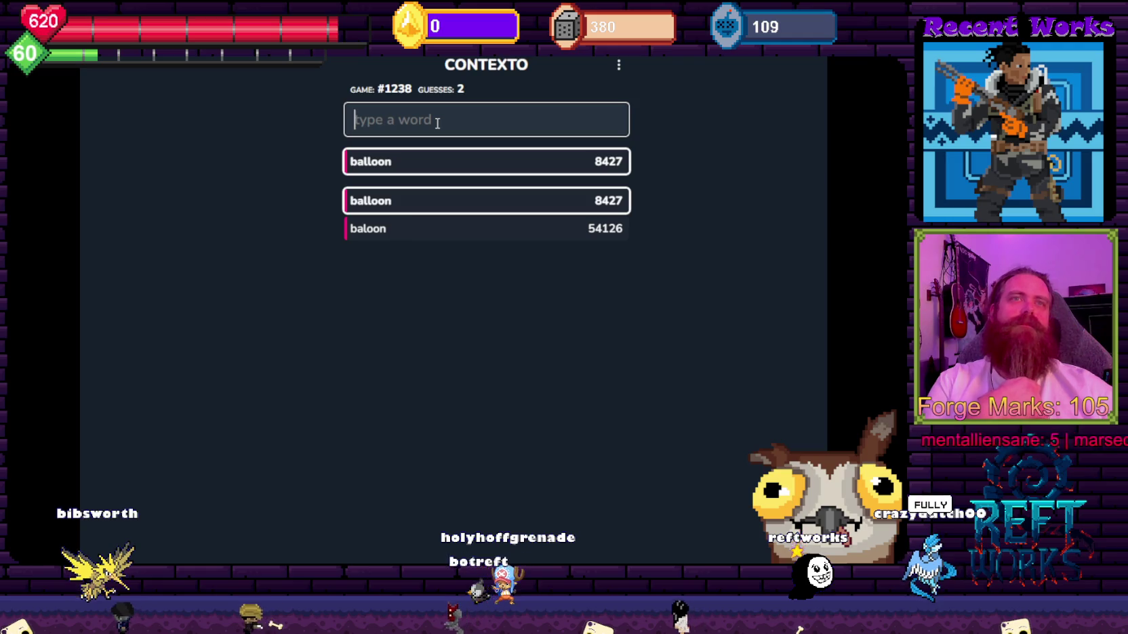
# Try the rejected word reft, then guess bereft and resubmit an entry.
pyautogui.write('reft')
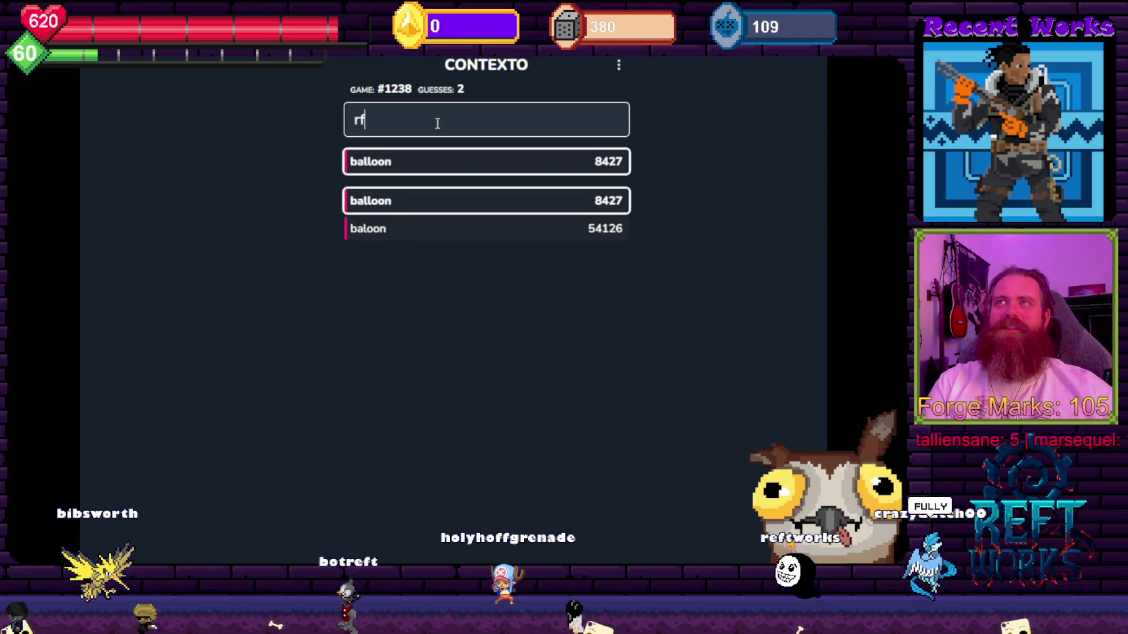
pyautogui.press('Return')
pyautogui.press('BackSpace')
pyautogui.press('BackSpace')
pyautogui.press('BackSpace')
pyautogui.press('BackSpace')
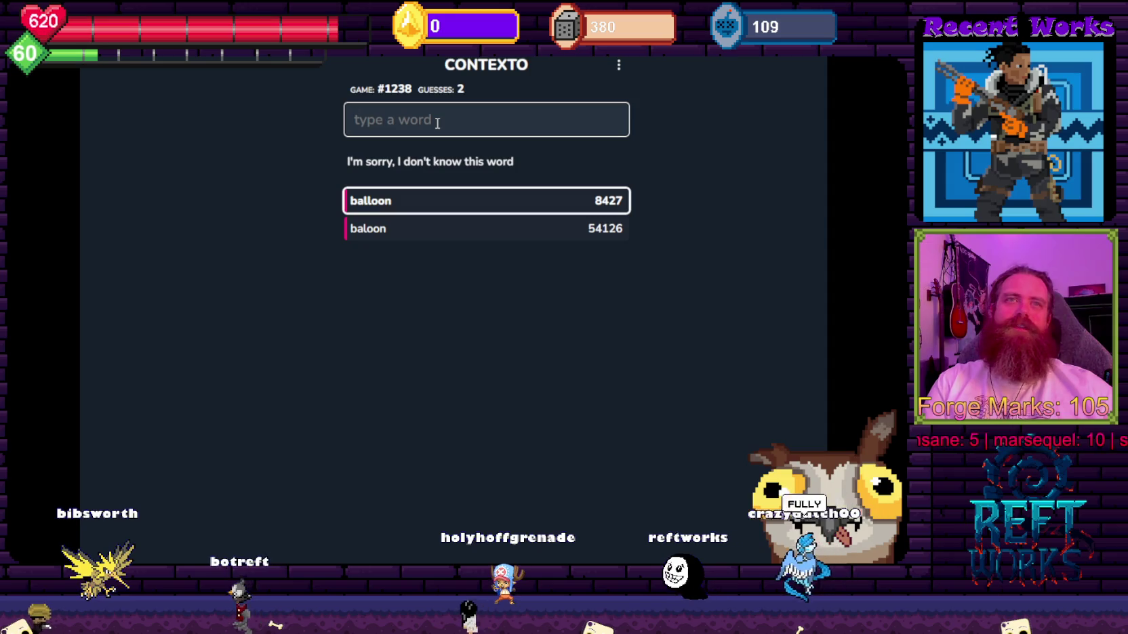
pyautogui.write('bef')
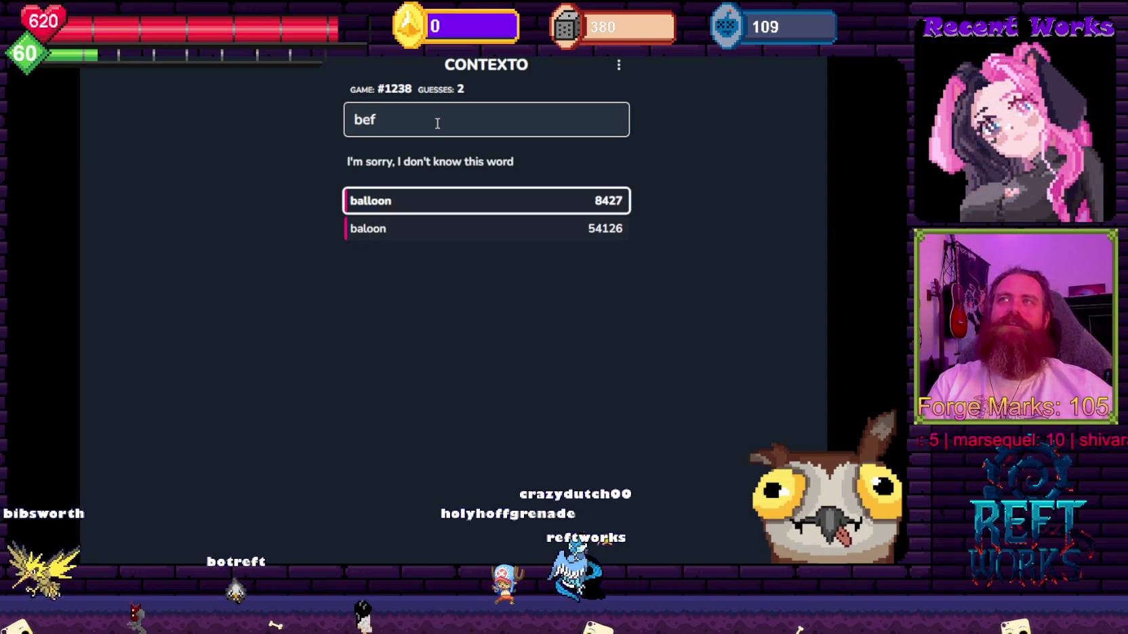
pyautogui.press('Return')
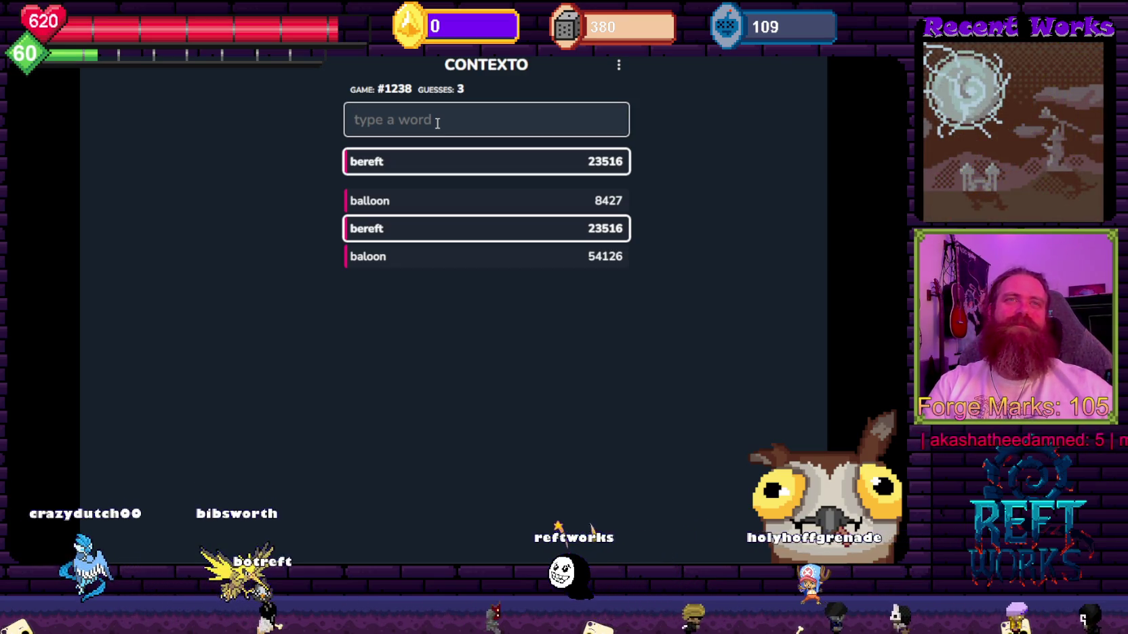
pyautogui.write('damn')
pyautogui.press('Return')
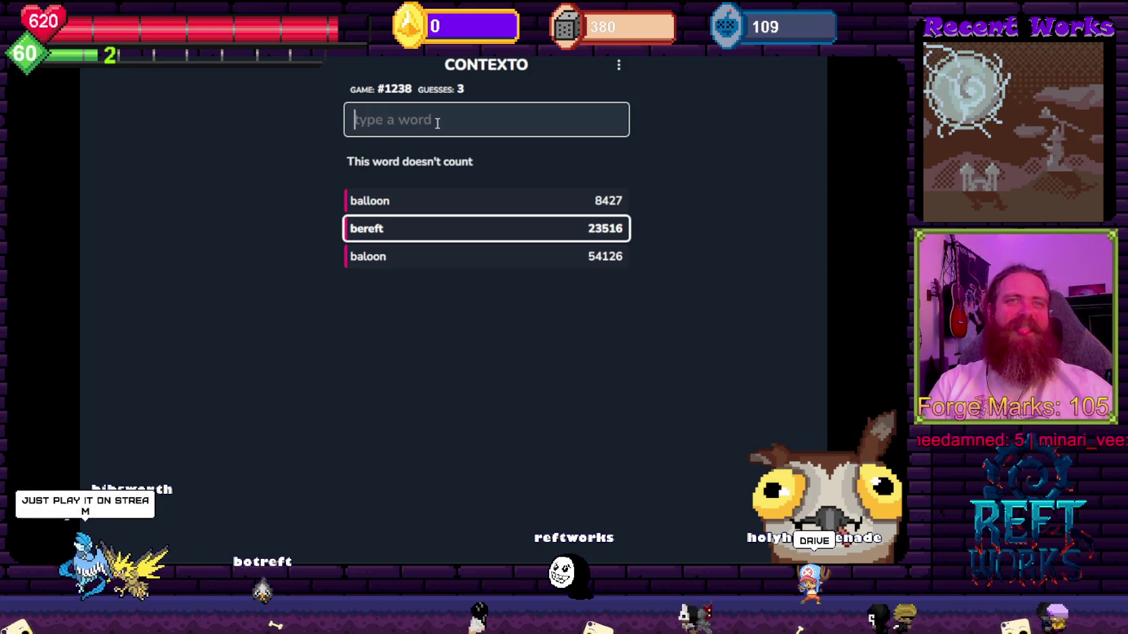
# Guess drive, cannon and car in game #1238.
pyautogui.write('drive')
pyautogui.press('Return')
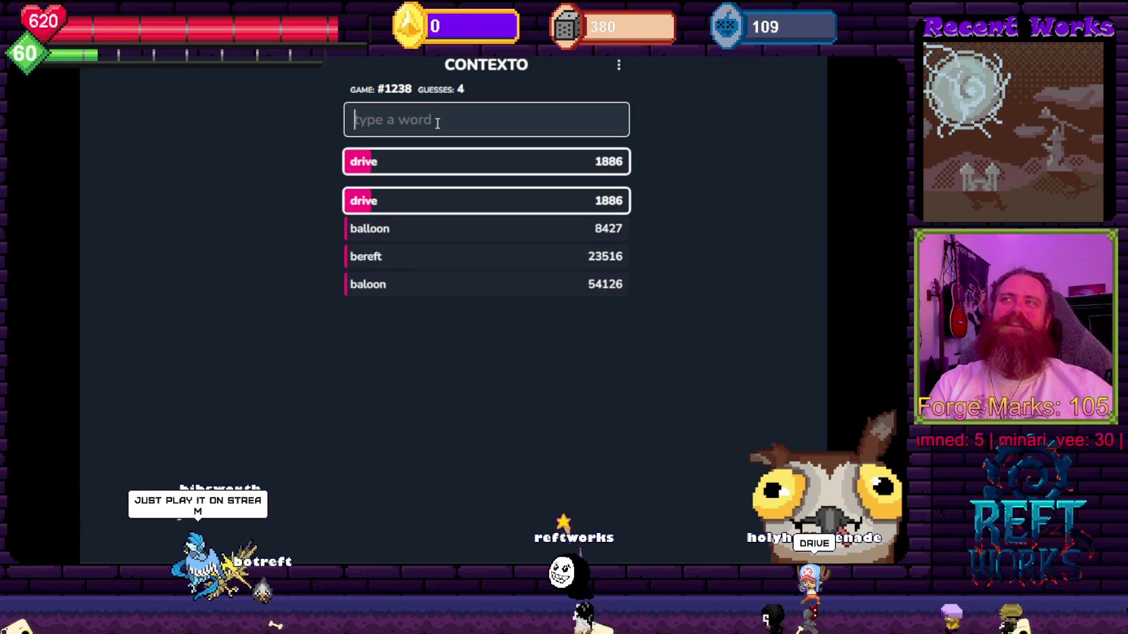
pyautogui.write('cannon')
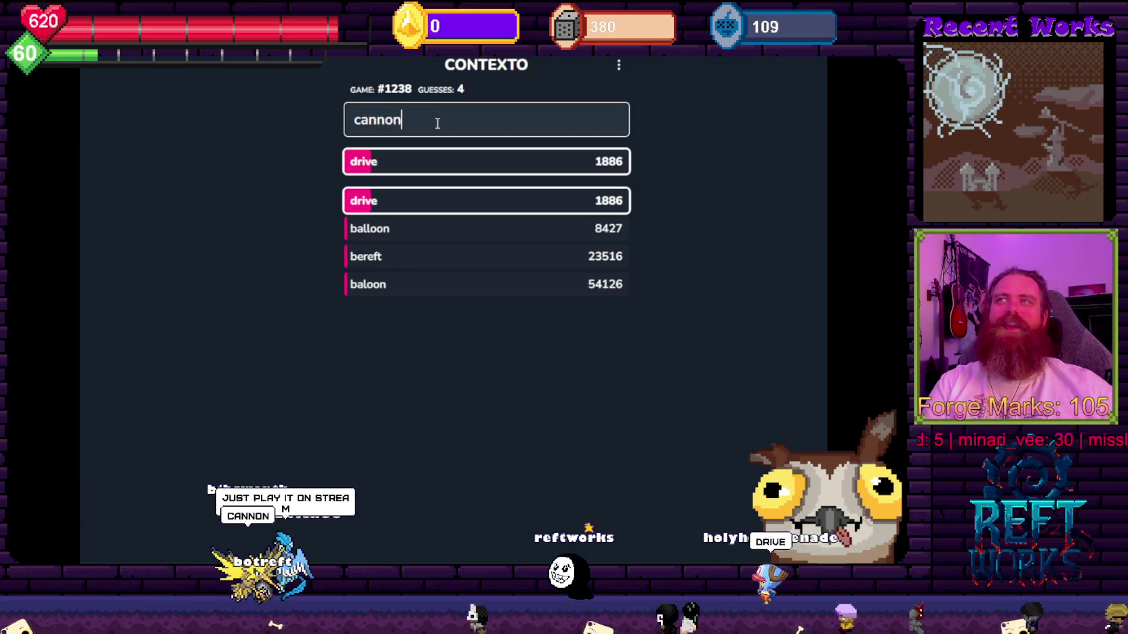
pyautogui.press('Return')
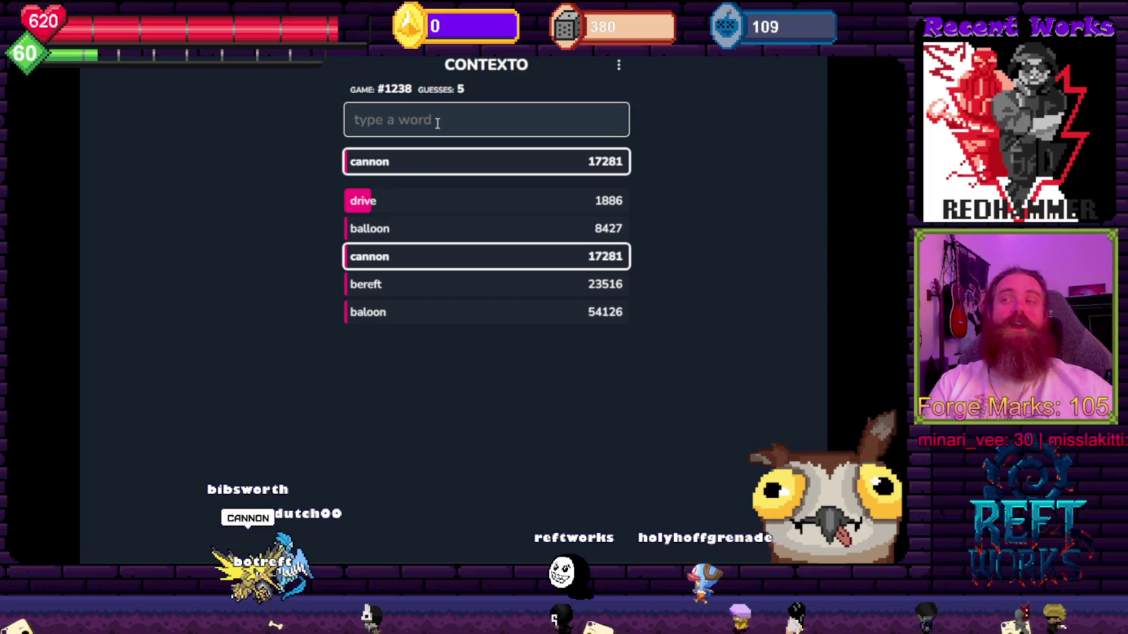
pyautogui.write('car')
pyautogui.press('Return')
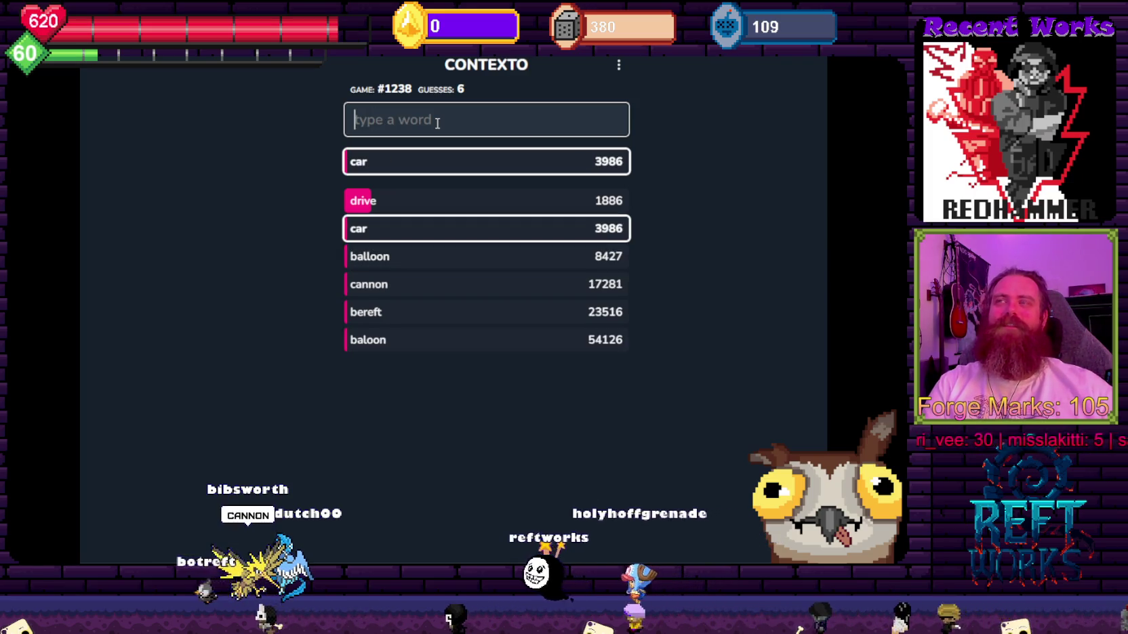
# Guess electronic, storage, road and garden, reaching 10 guesses.
pyautogui.write('ele')
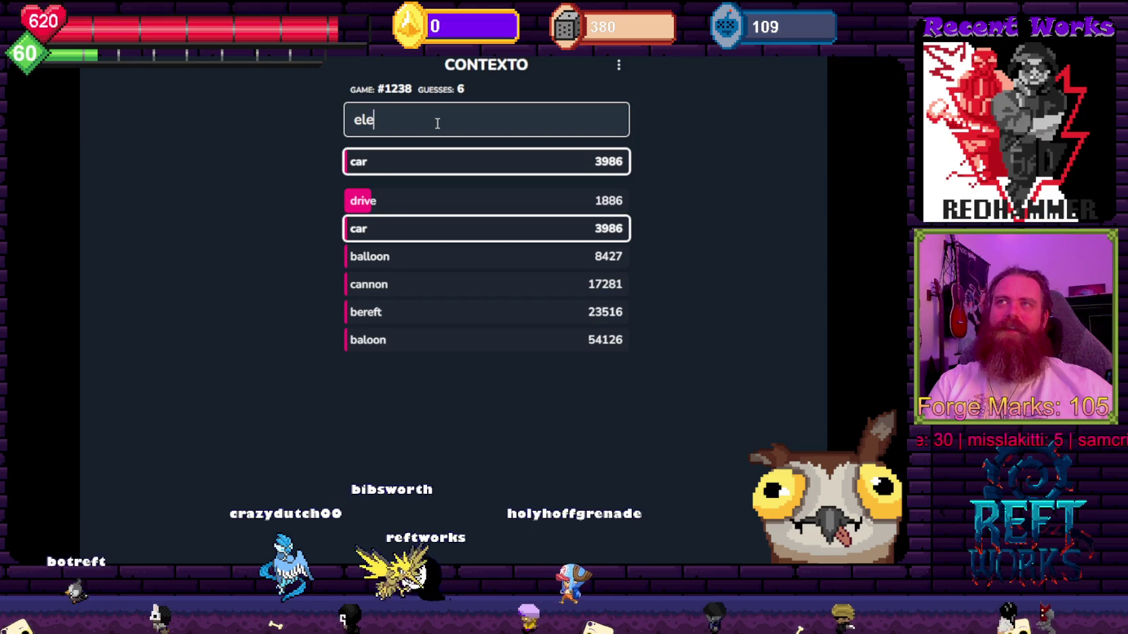
pyautogui.write('ctronic')
pyautogui.press('Return')
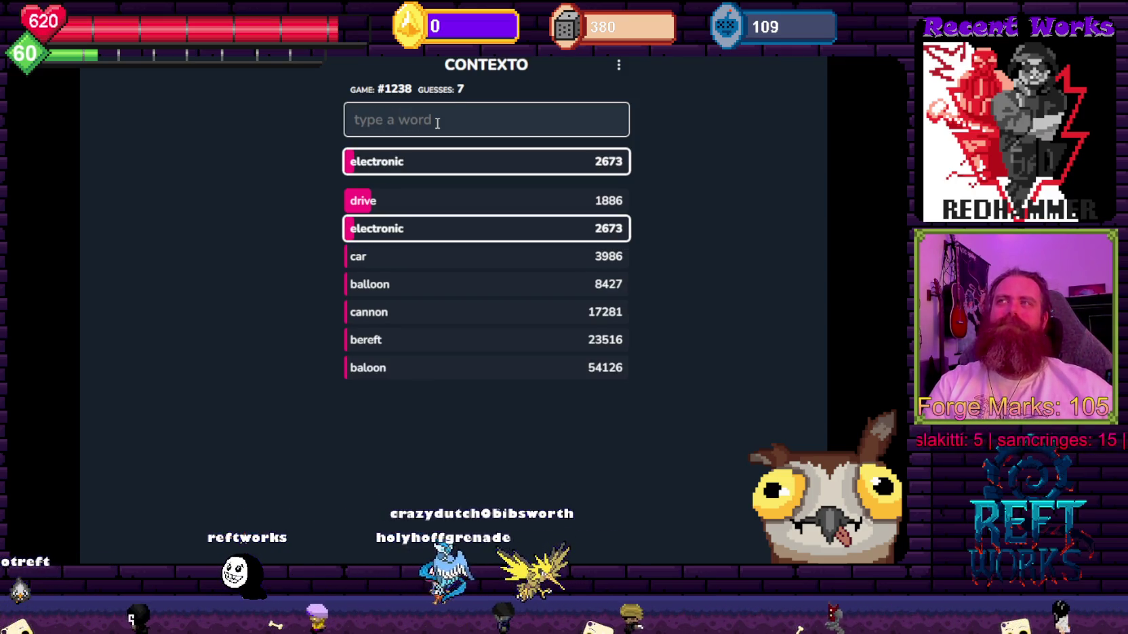
pyautogui.write('storage')
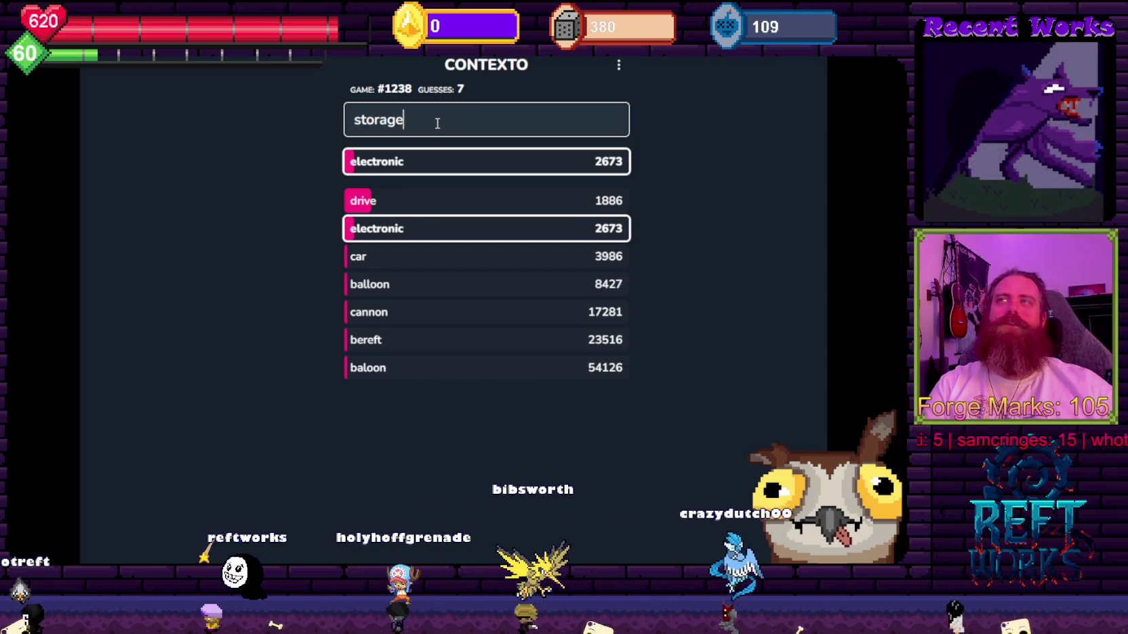
pyautogui.press('Return')
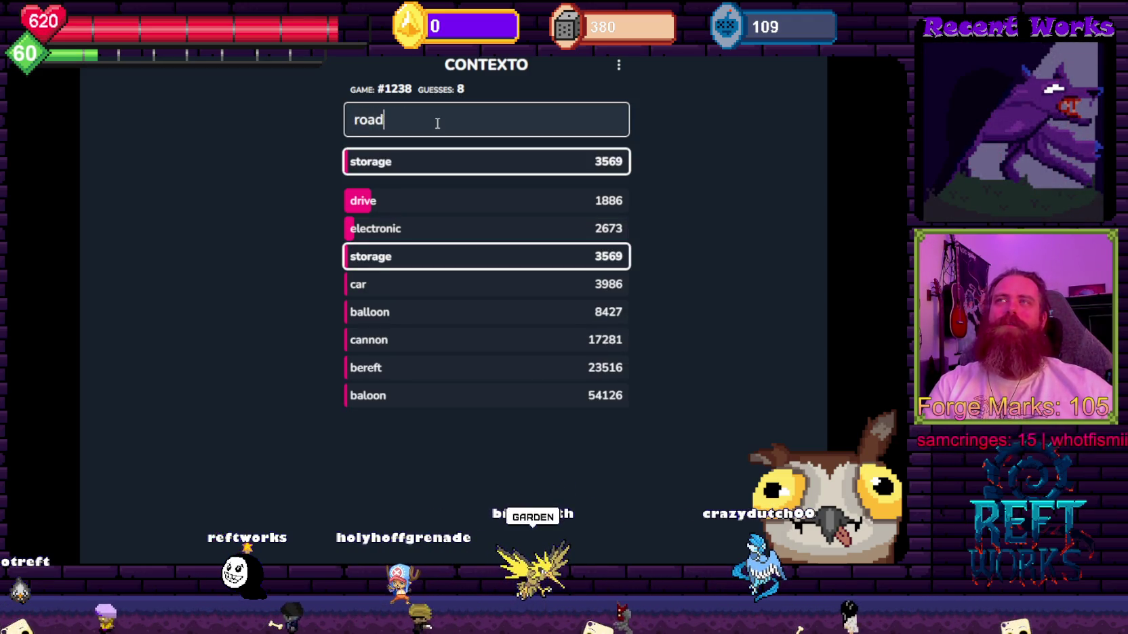
pyautogui.press('Return')
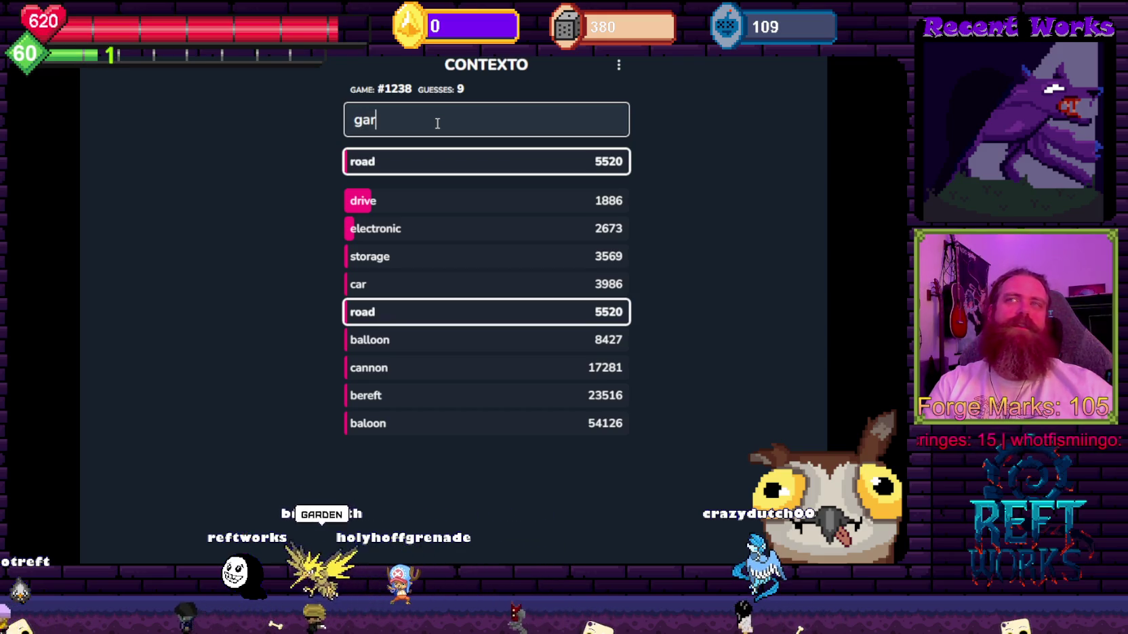
pyautogui.press('Return')
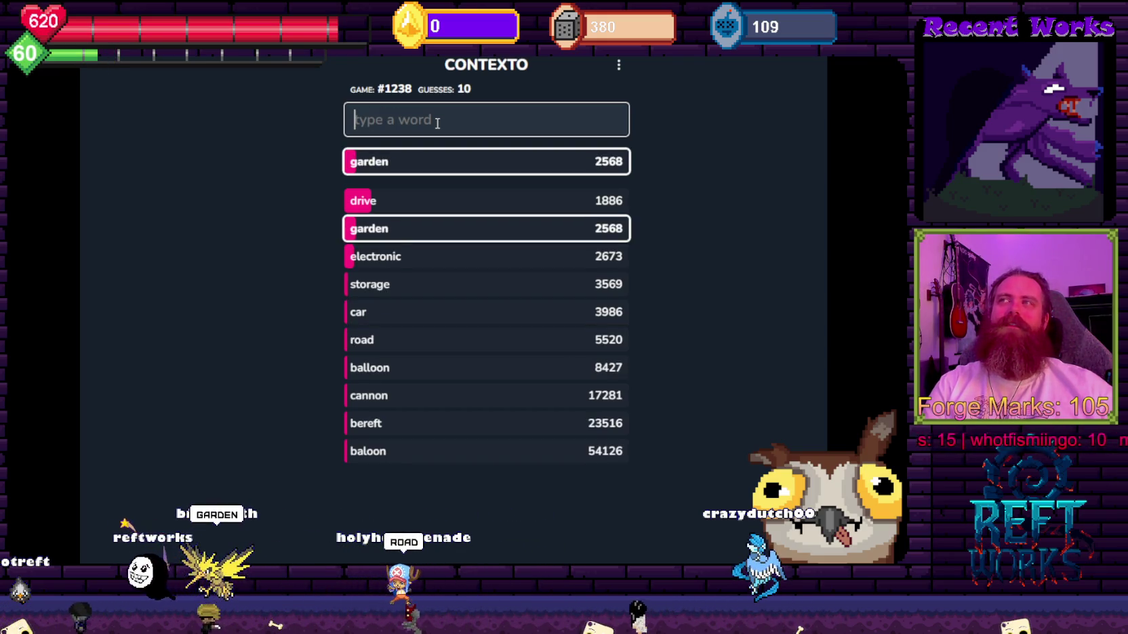
# Guess strength, gym, gas, workout and weight, with workout landing at rank 3.
pyautogui.write('strength')
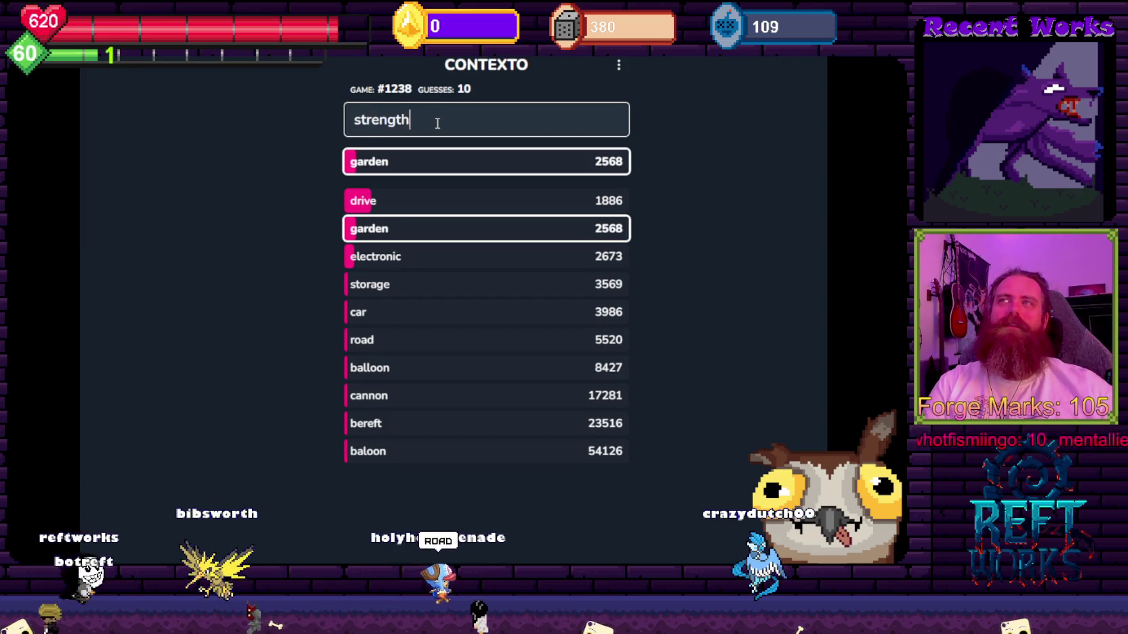
pyautogui.press('Return')
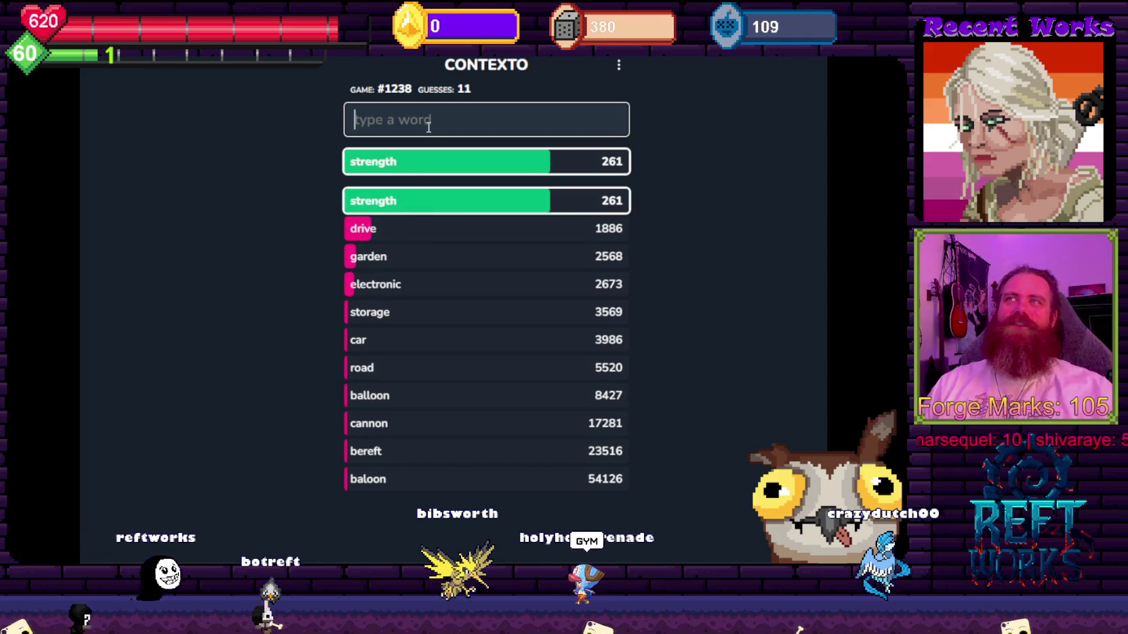
pyautogui.write('gym')
pyautogui.press('Return')
pyautogui.write('ga')
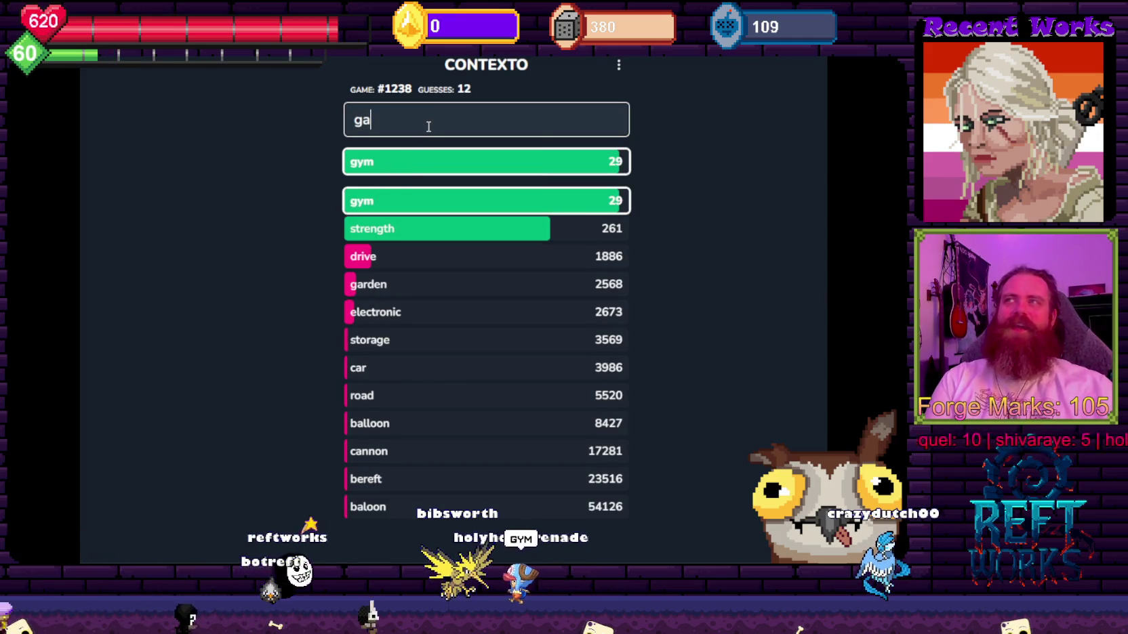
pyautogui.write('s')
pyautogui.press('Return')
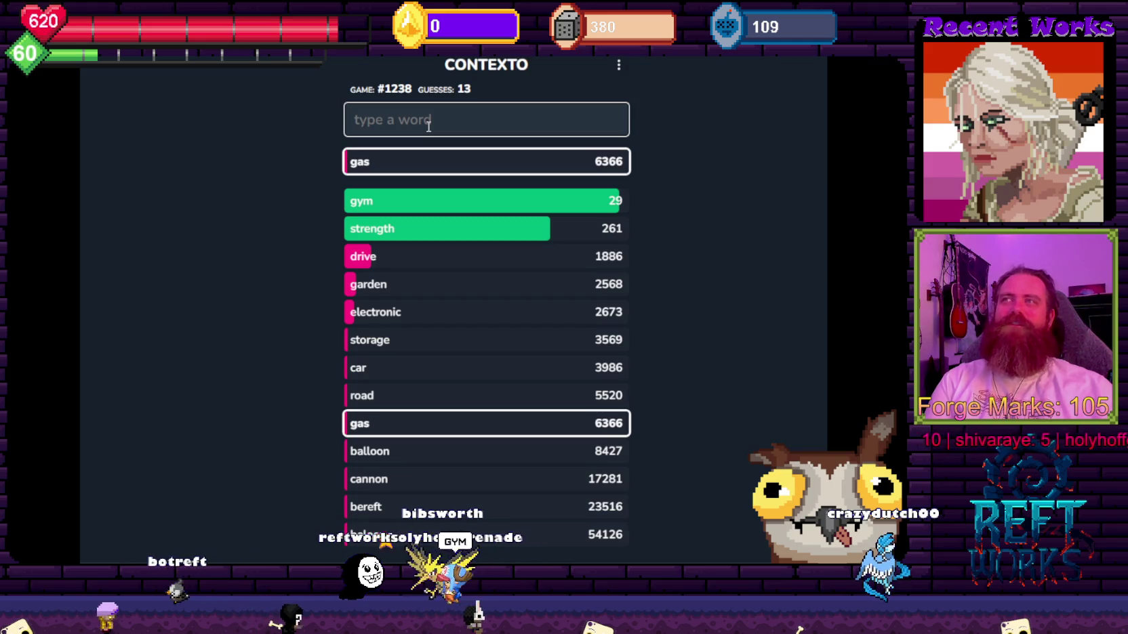
pyautogui.write('out')
pyautogui.press('Return')
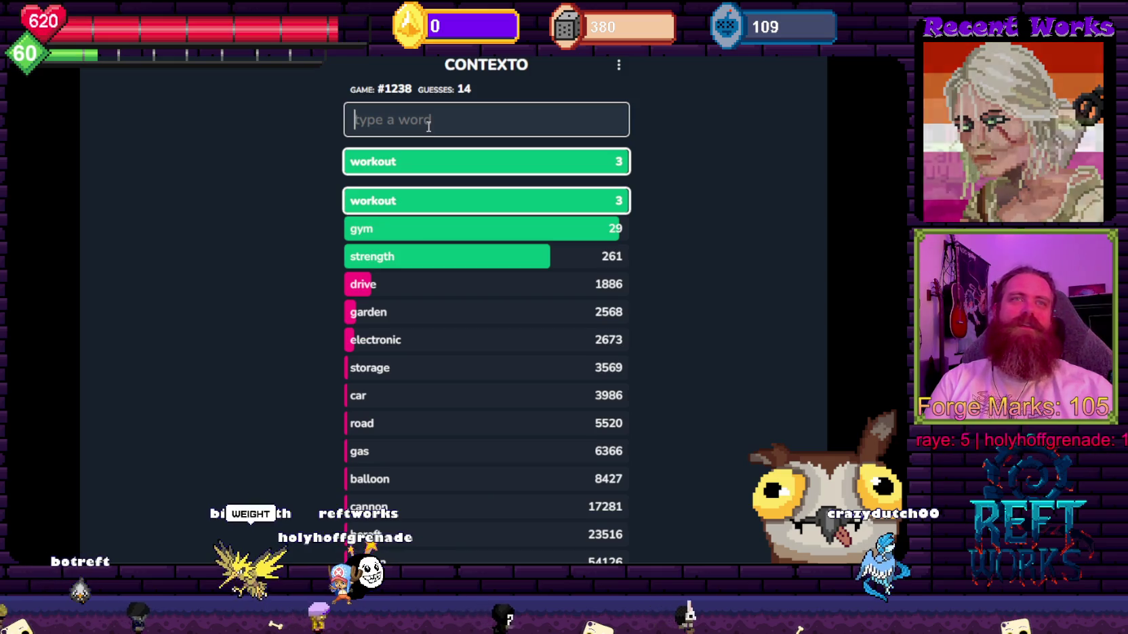
pyautogui.write('weight')
pyautogui.press('Return')
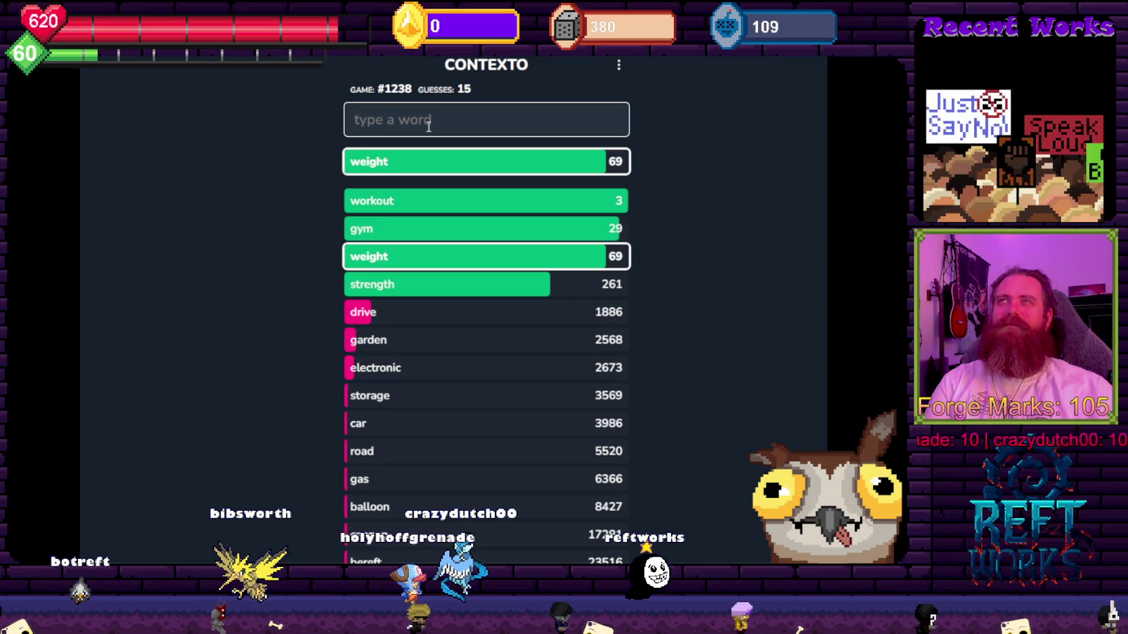
# Guess bench, lift, protein, weigh and diet.
pyautogui.write('bench')
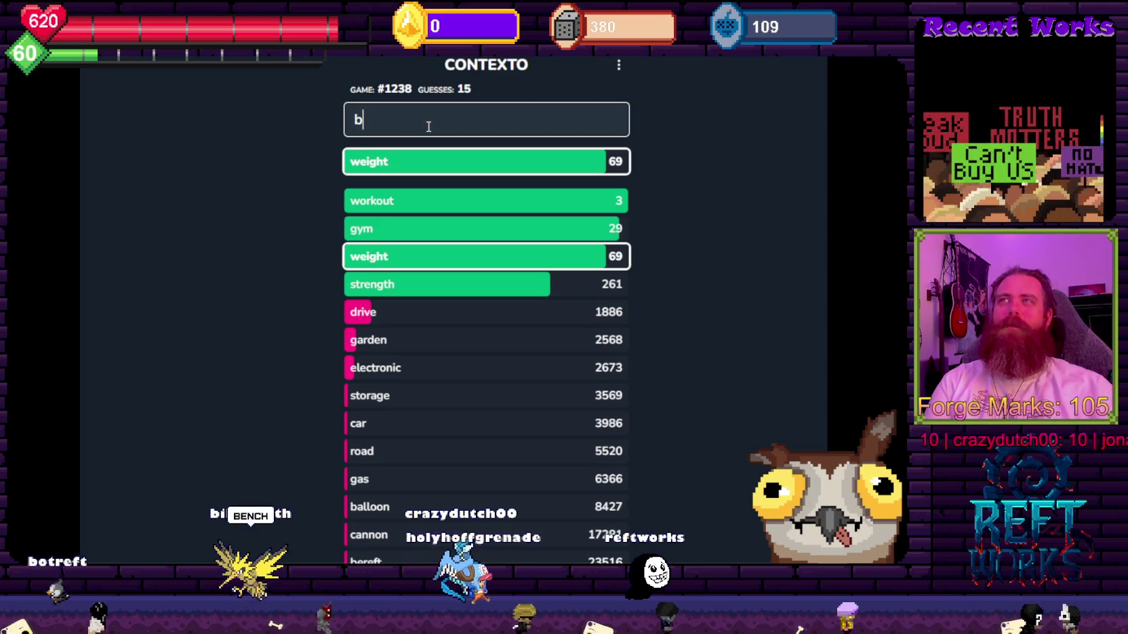
pyautogui.press('Return')
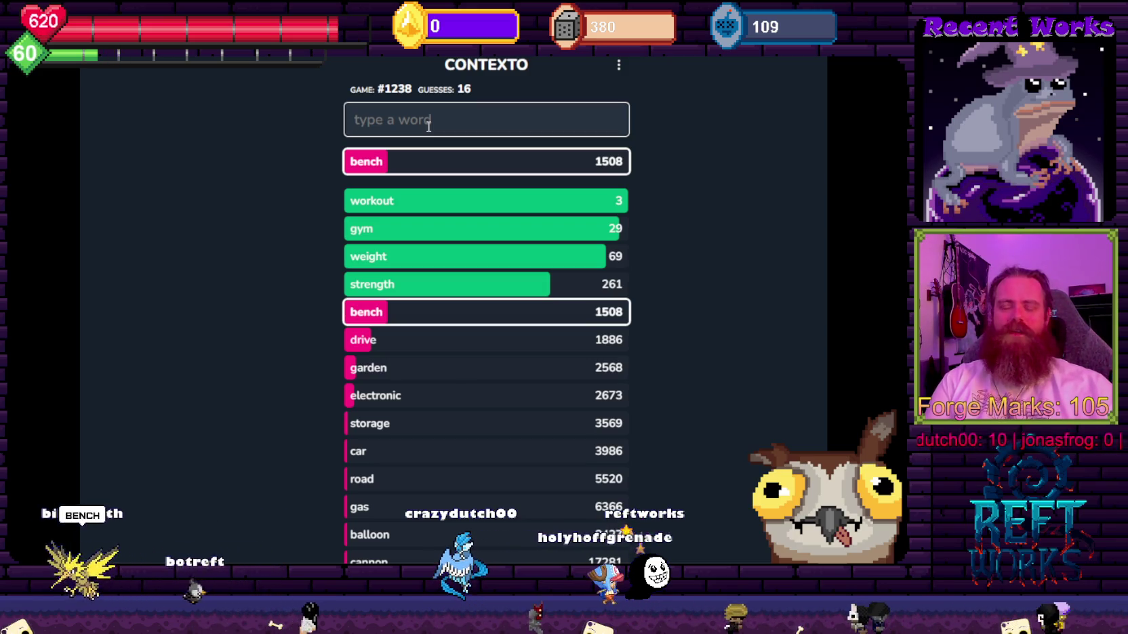
pyautogui.write('lift')
pyautogui.press('Return')
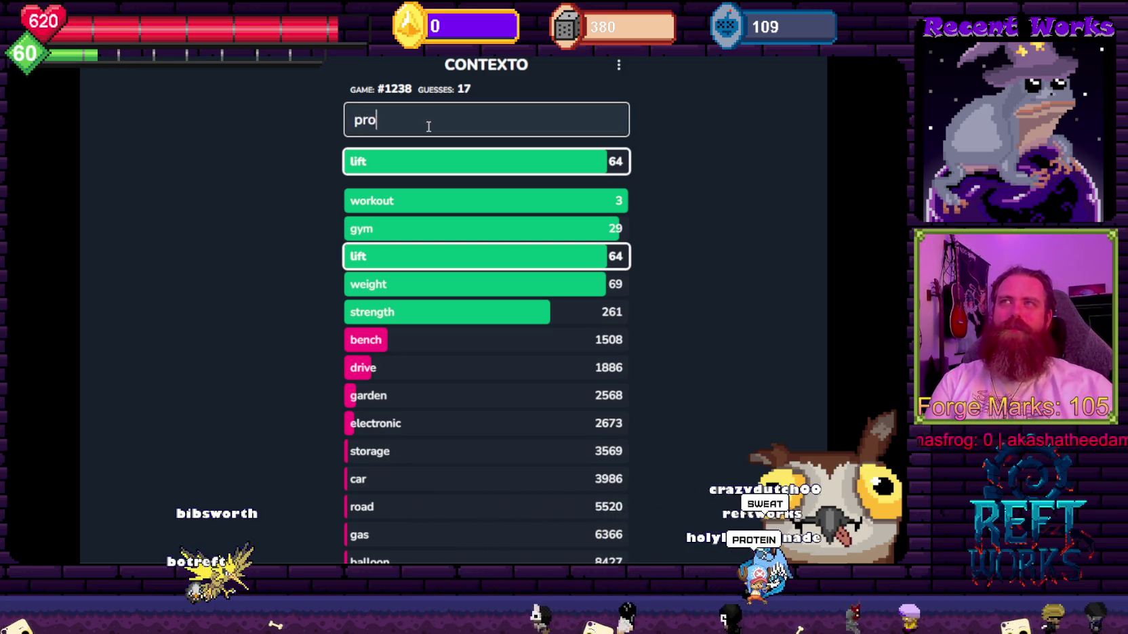
pyautogui.write('tein')
pyautogui.press('Return')
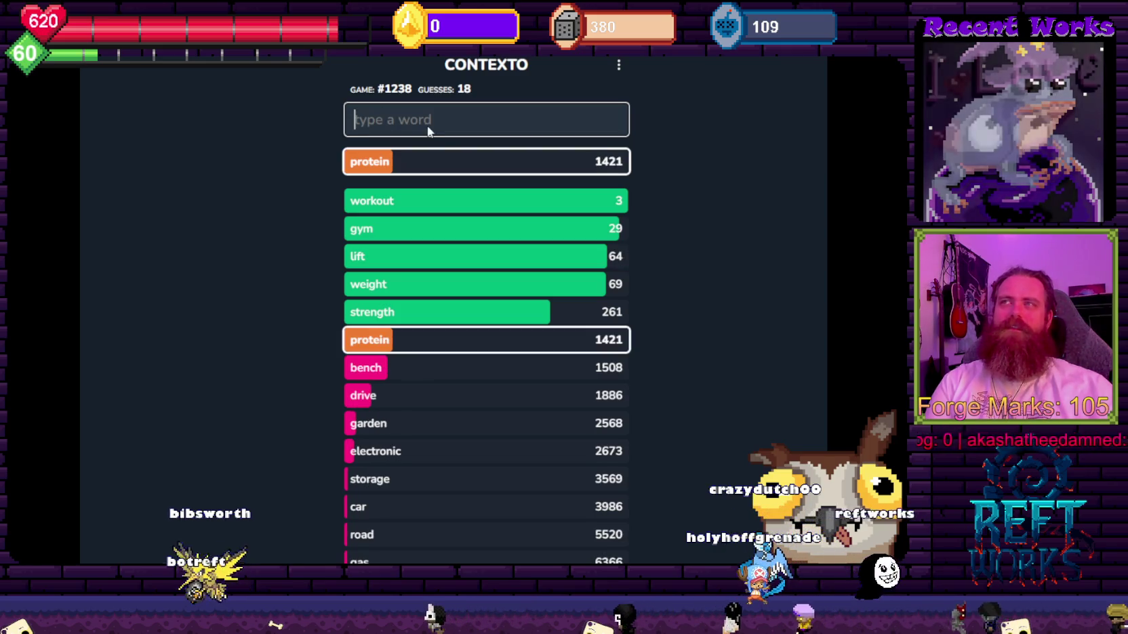
pyautogui.write('weigh')
pyautogui.press('Return')
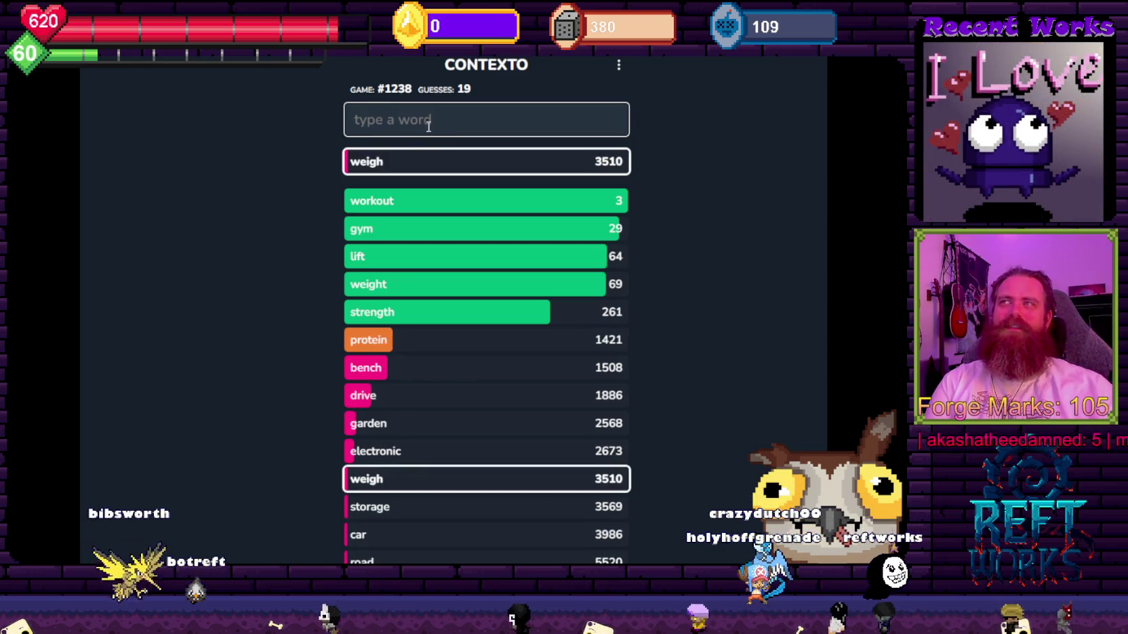
pyautogui.write('diet')
pyautogui.press('Return')
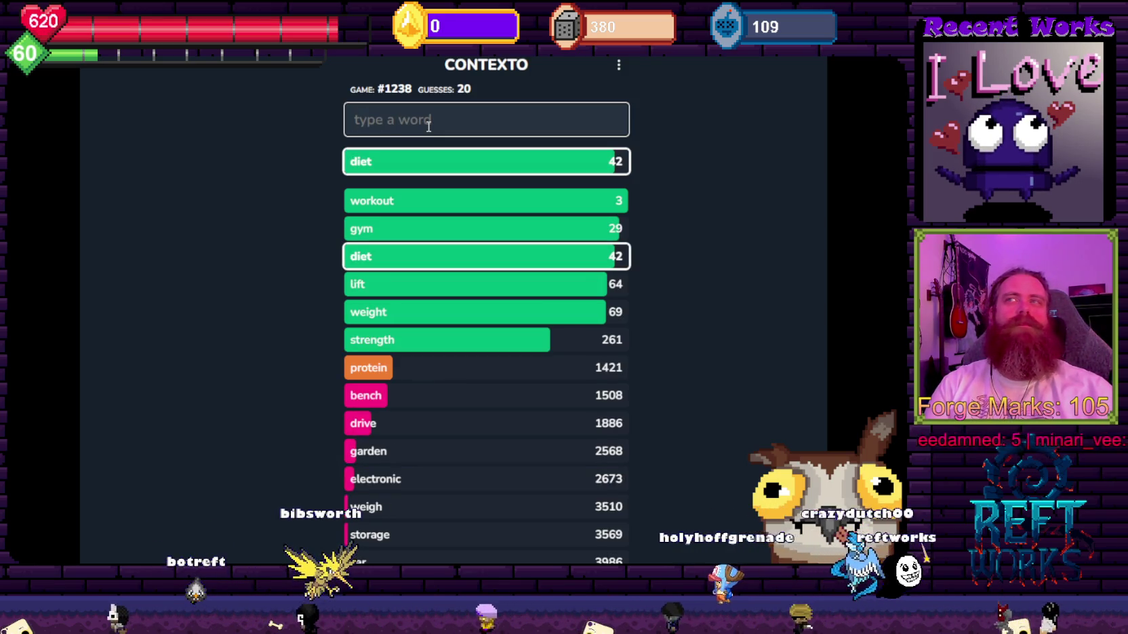
# Guess run, sweat, week and weak, bringing the count to 25.
pyautogui.write('run')
pyautogui.press('Return')
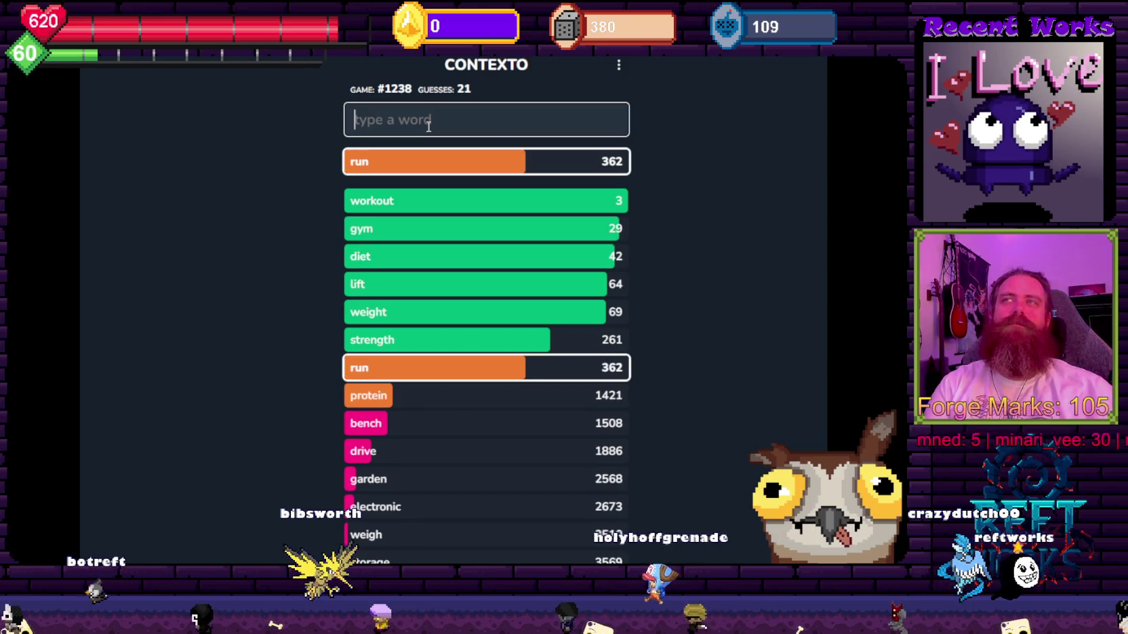
pyautogui.write('sweat')
pyautogui.press('Return')
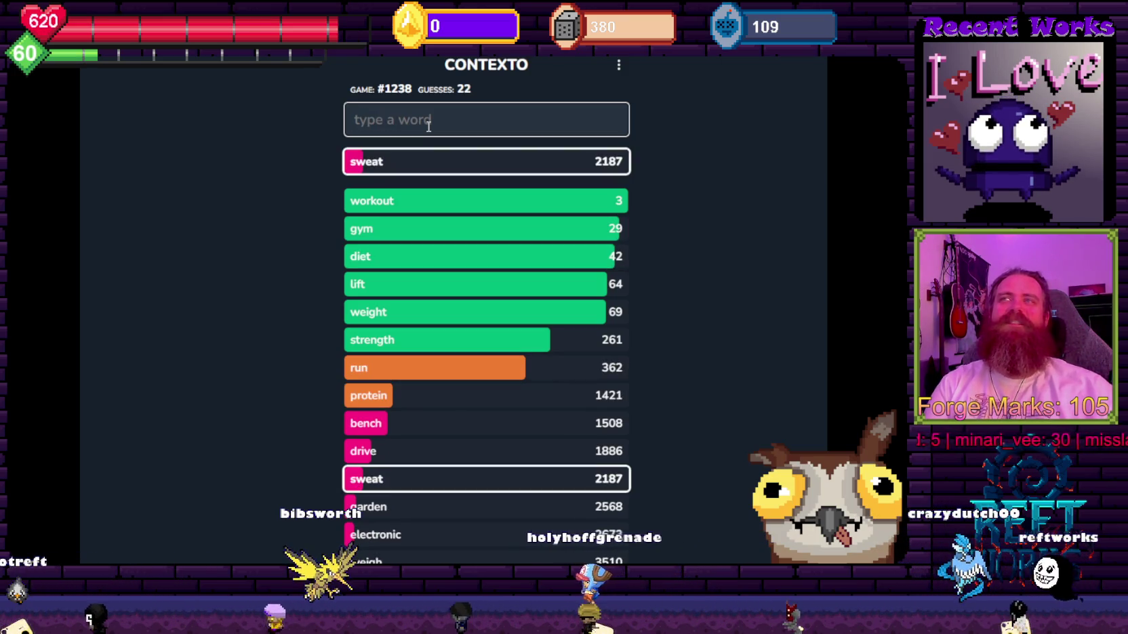
pyautogui.write('sw')
pyautogui.press('BackSpace')
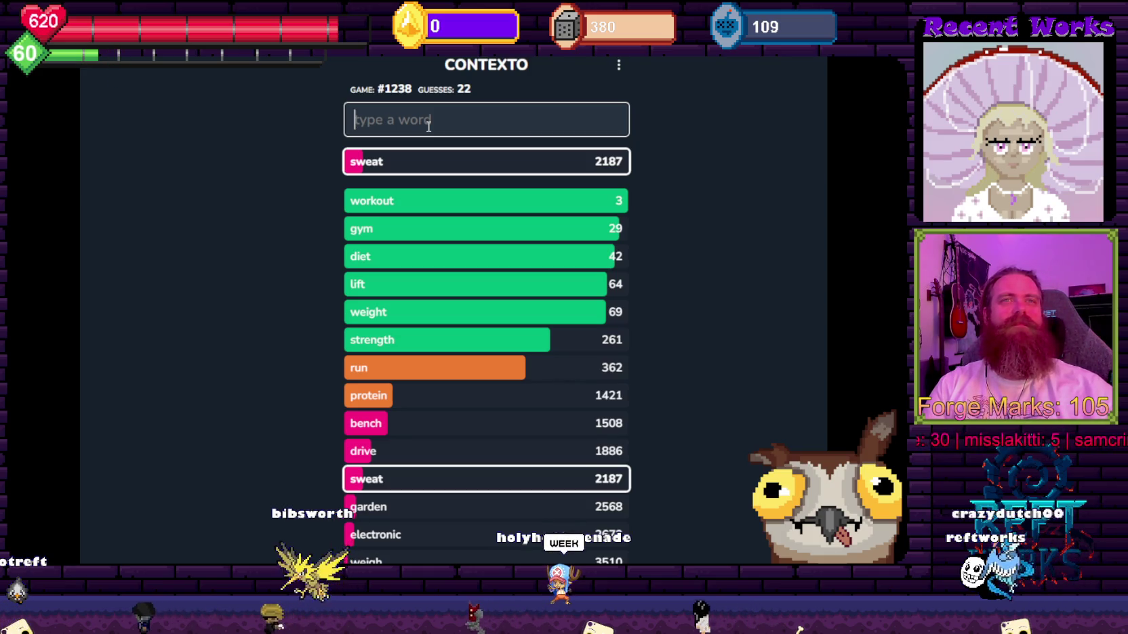
pyautogui.write('week')
pyautogui.press('Return')
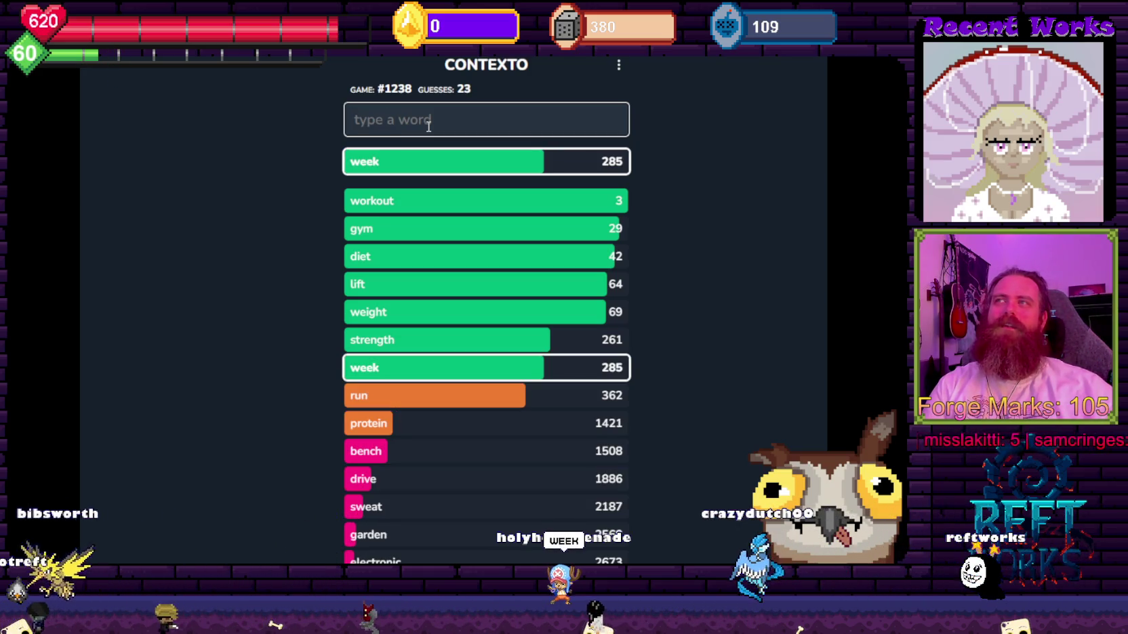
pyautogui.write('k')
pyautogui.press('Return')
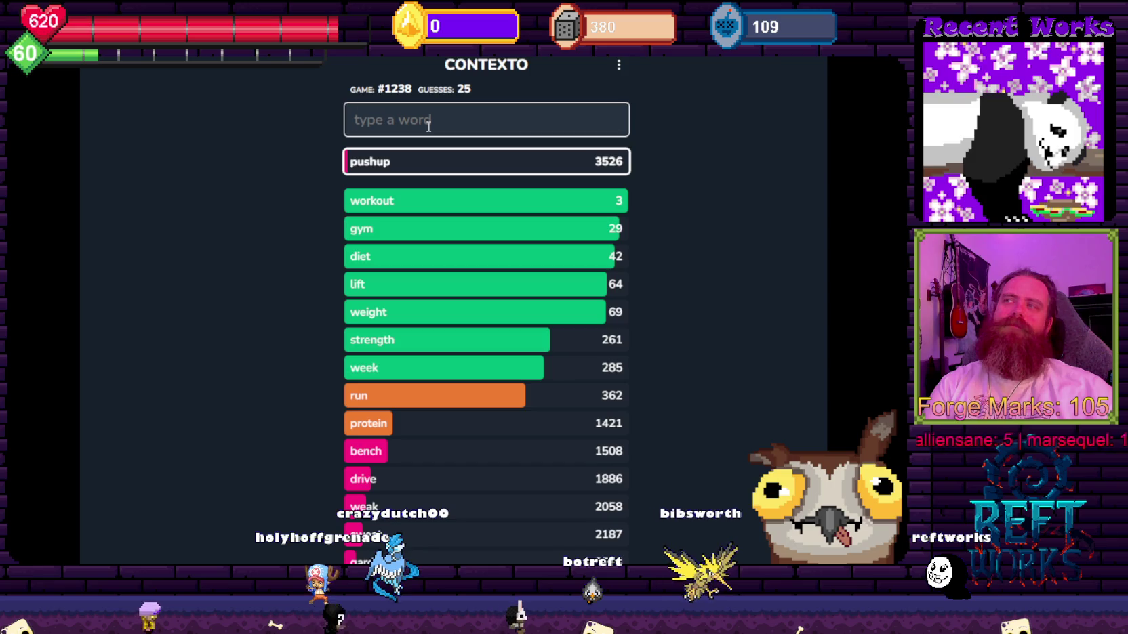
# Guess iron, cycle, palate and yoga, with yoga entering at rank 223.
pyautogui.write('n')
pyautogui.press('Return')
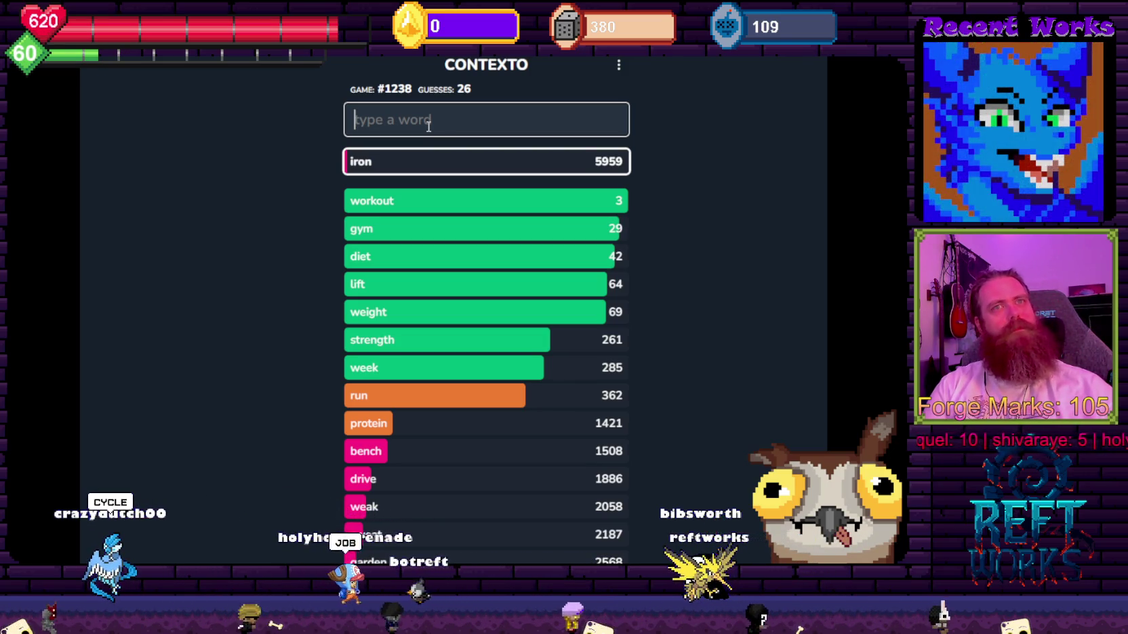
pyautogui.write('w')
pyautogui.press('BackSpace')
pyautogui.write('cycle')
pyautogui.press('Return')
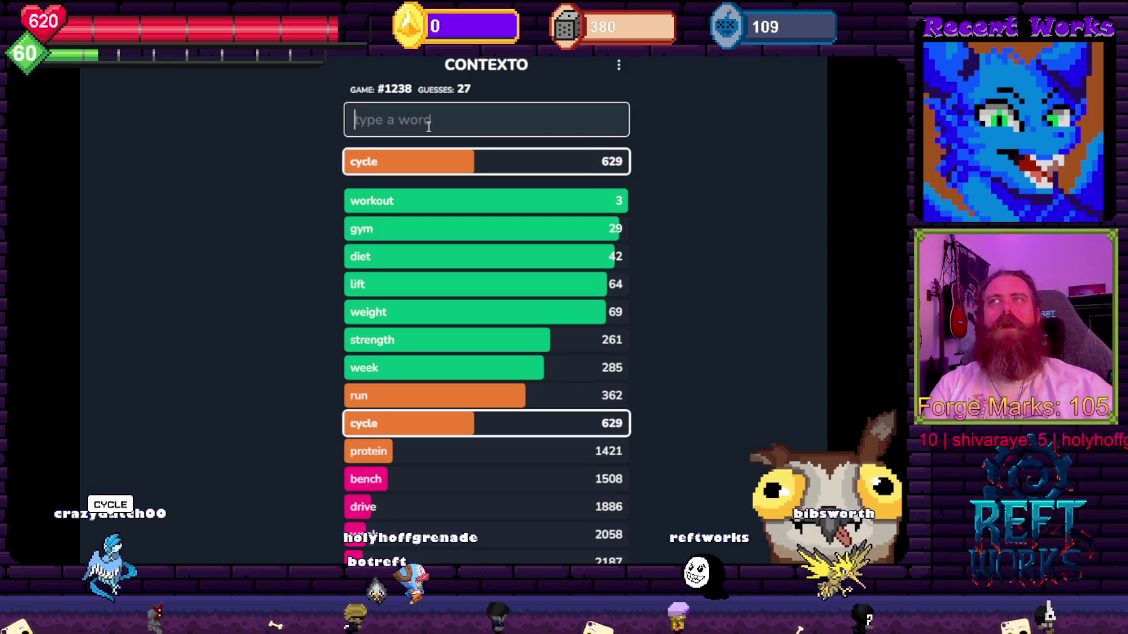
pyautogui.write('pal')
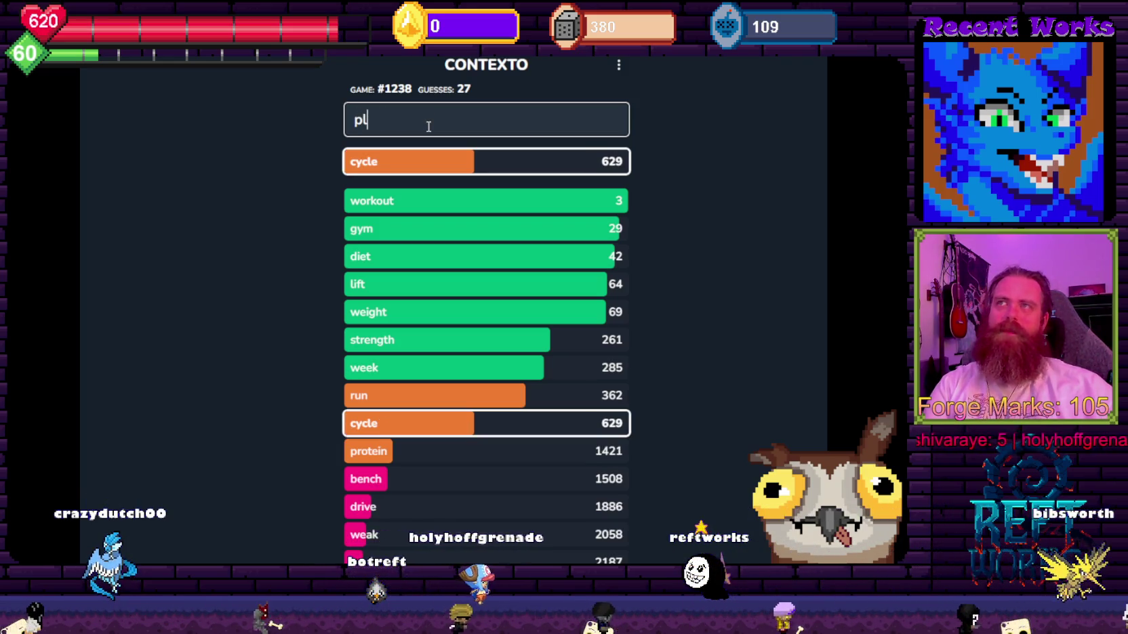
pyautogui.write('ate')
pyautogui.press('Return')
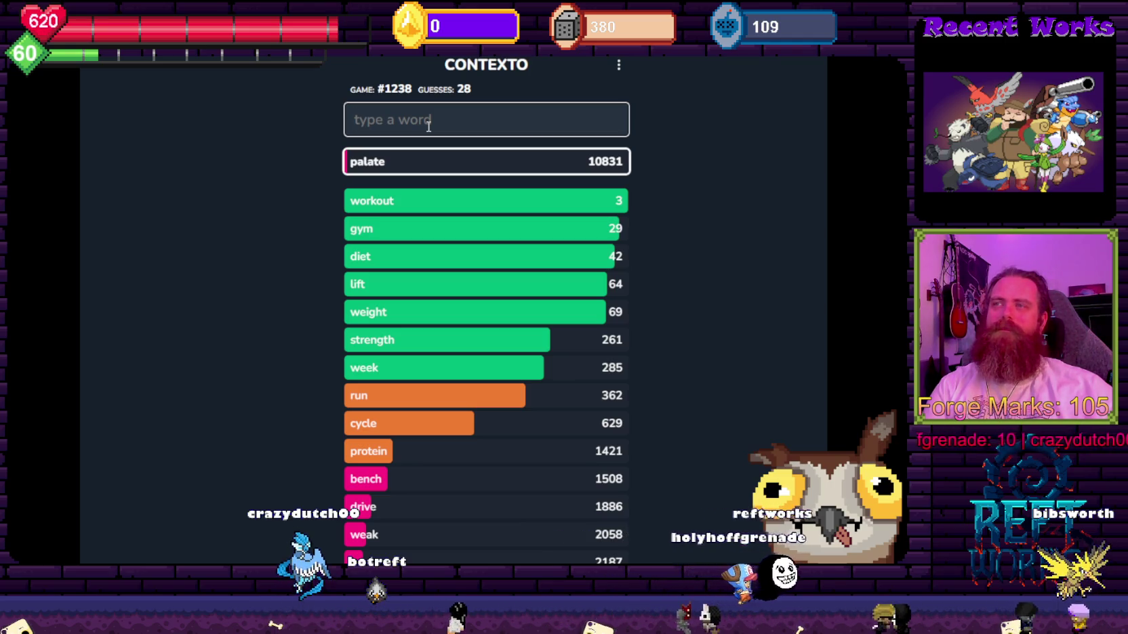
pyautogui.write('yoga')
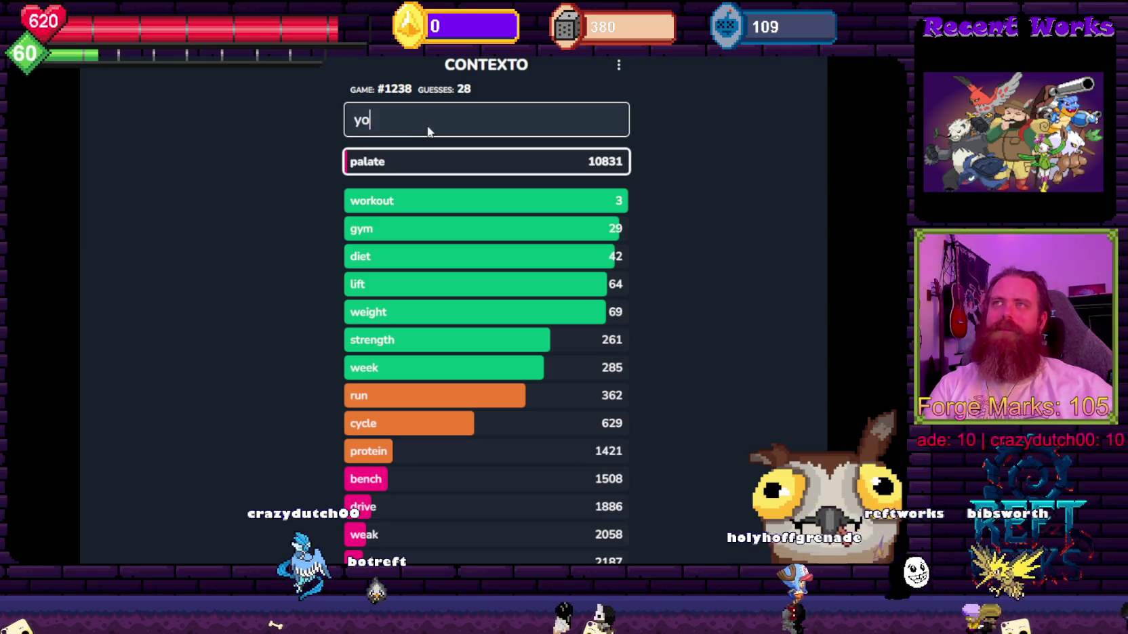
pyautogui.press('Return')
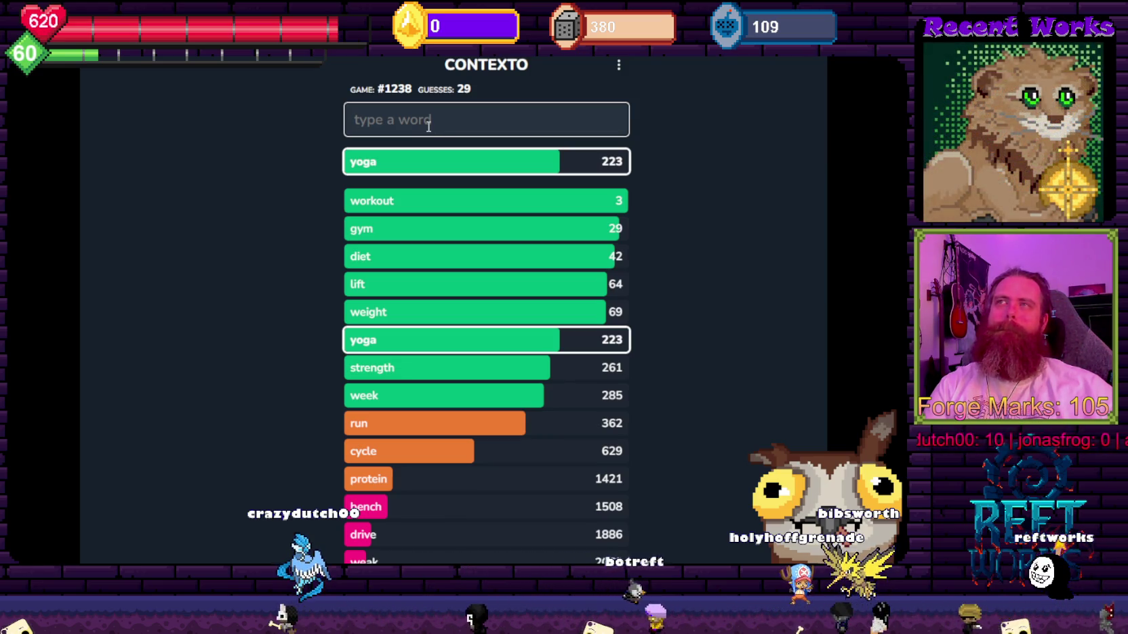
# Guess class, pe, spandex, job and health; class ranks 40, health 351.
pyautogui.write('class')
pyautogui.press('Return')
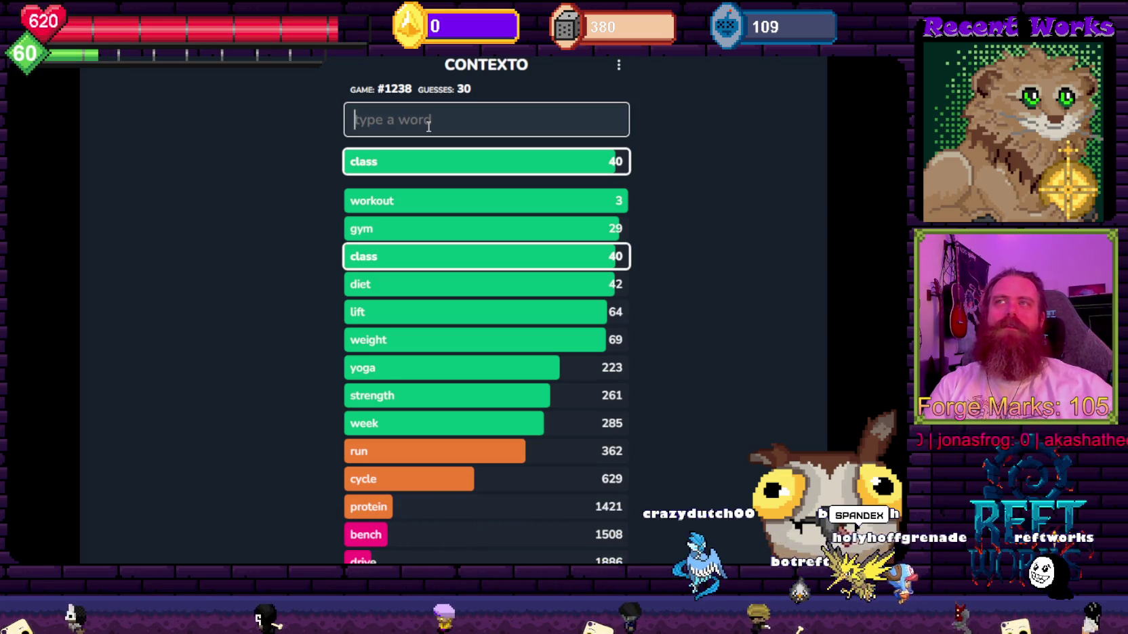
pyautogui.write('pe')
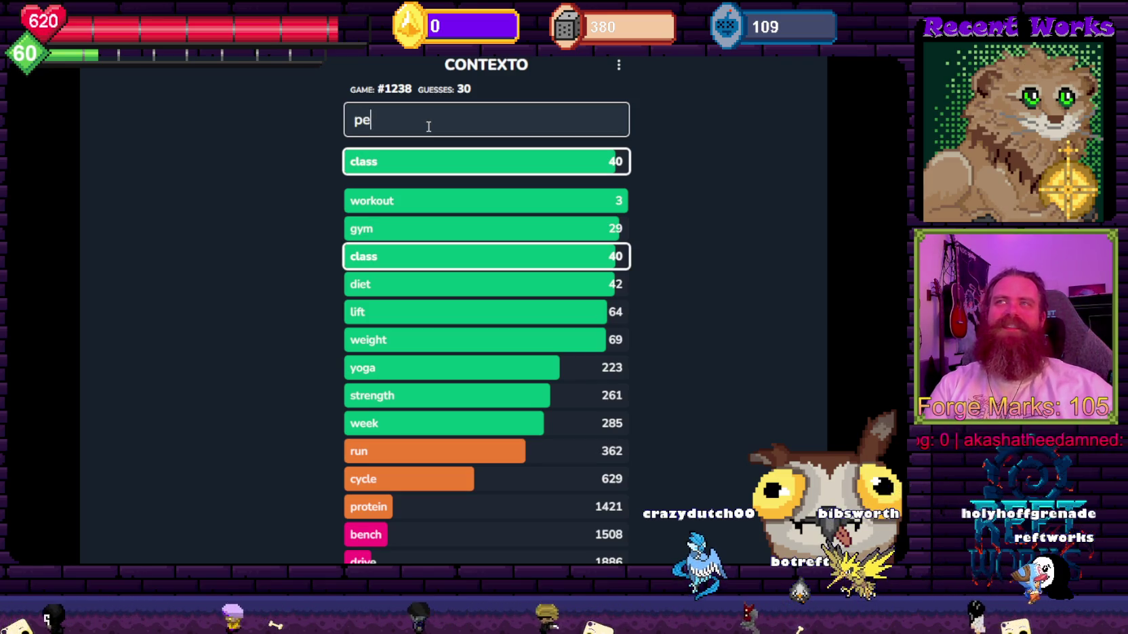
pyautogui.press('Return')
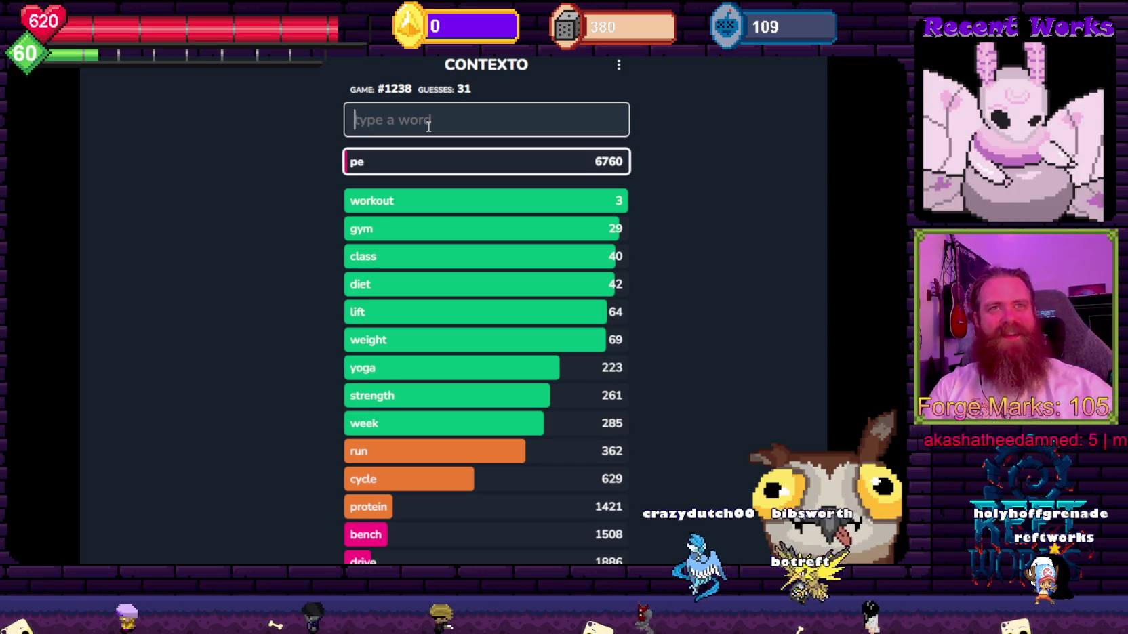
pyautogui.write('spandex')
pyautogui.press('Return')
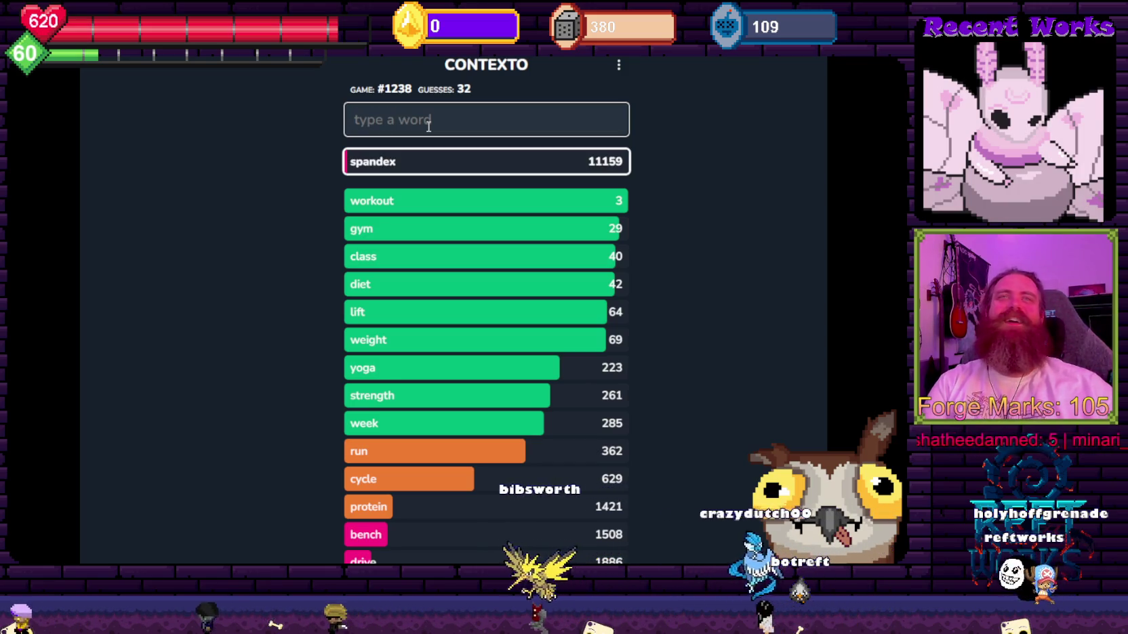
pyautogui.write('job')
pyautogui.press('Return')
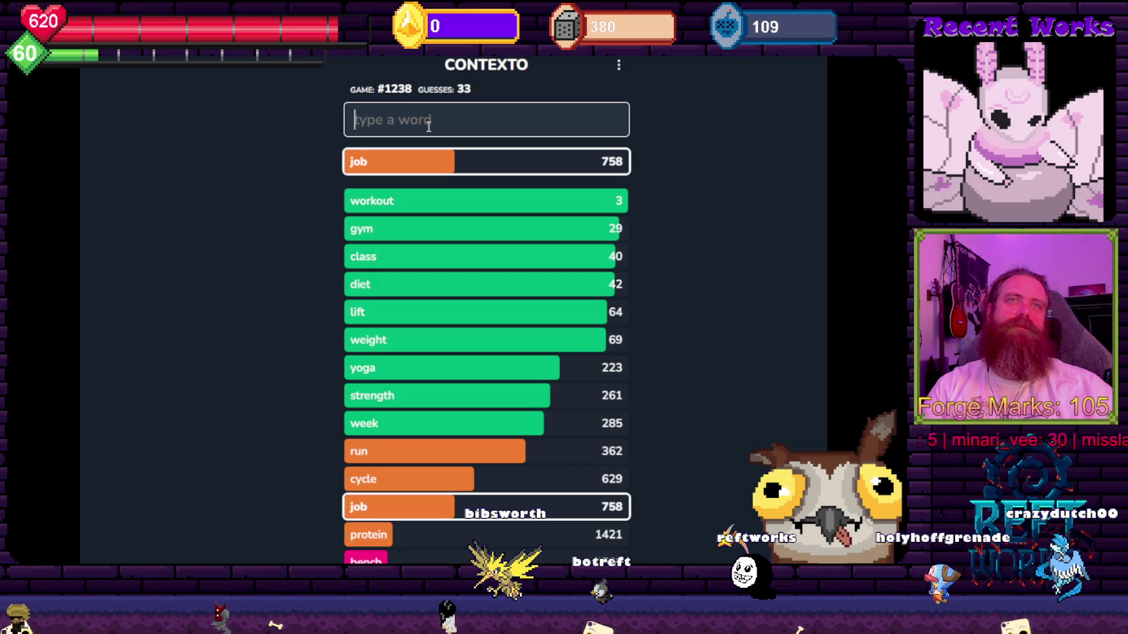
pyautogui.write('health')
pyautogui.press('Return')
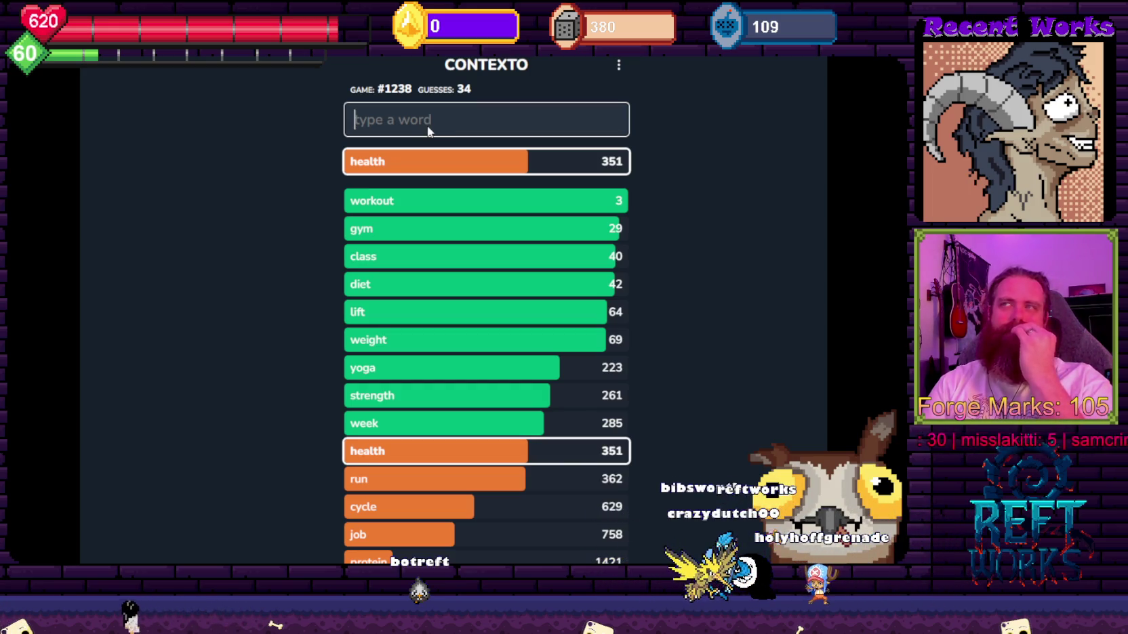
# Guess instructor, teacher, coach and court.
pyautogui.click(428, 126)
pyautogui.write('instr')
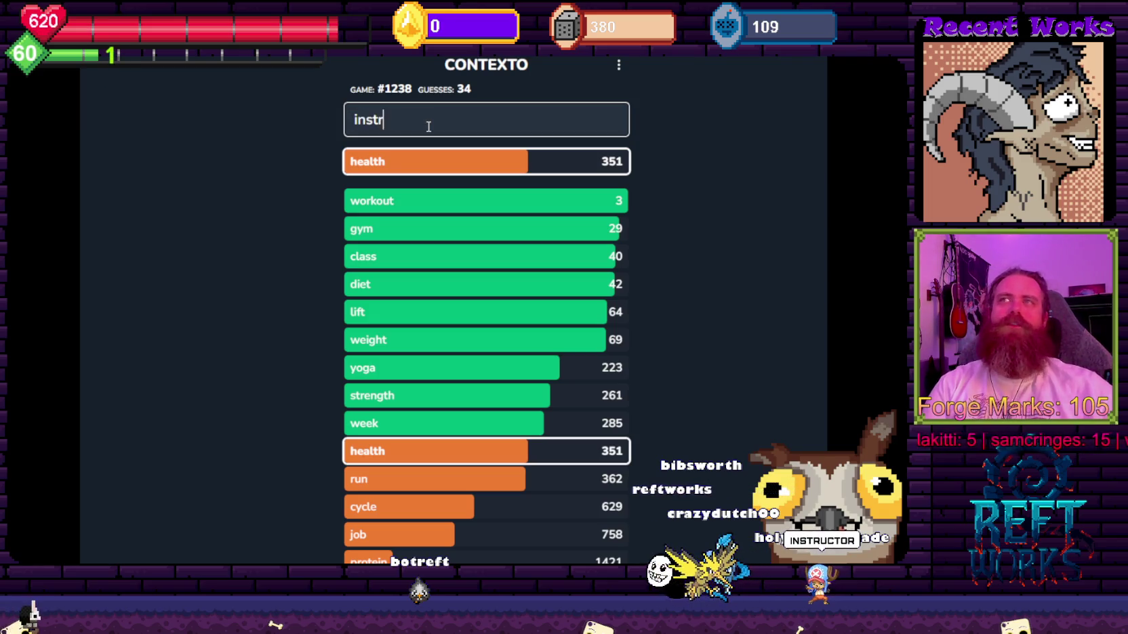
pyautogui.write('uctor')
pyautogui.press('Return')
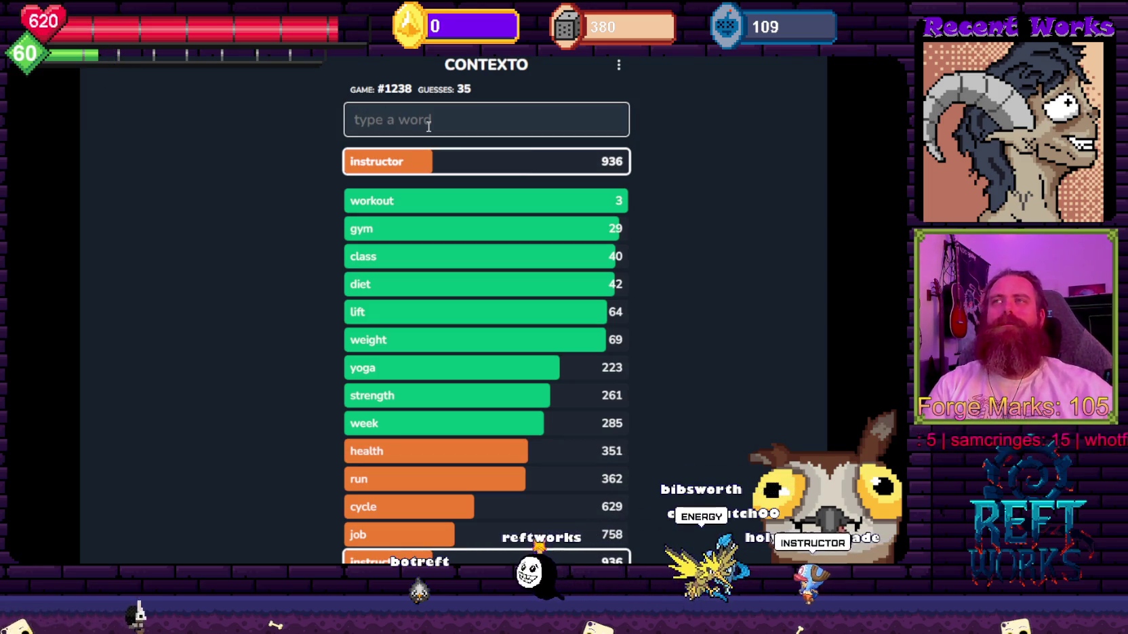
pyautogui.write('teacher')
pyautogui.press('Return')
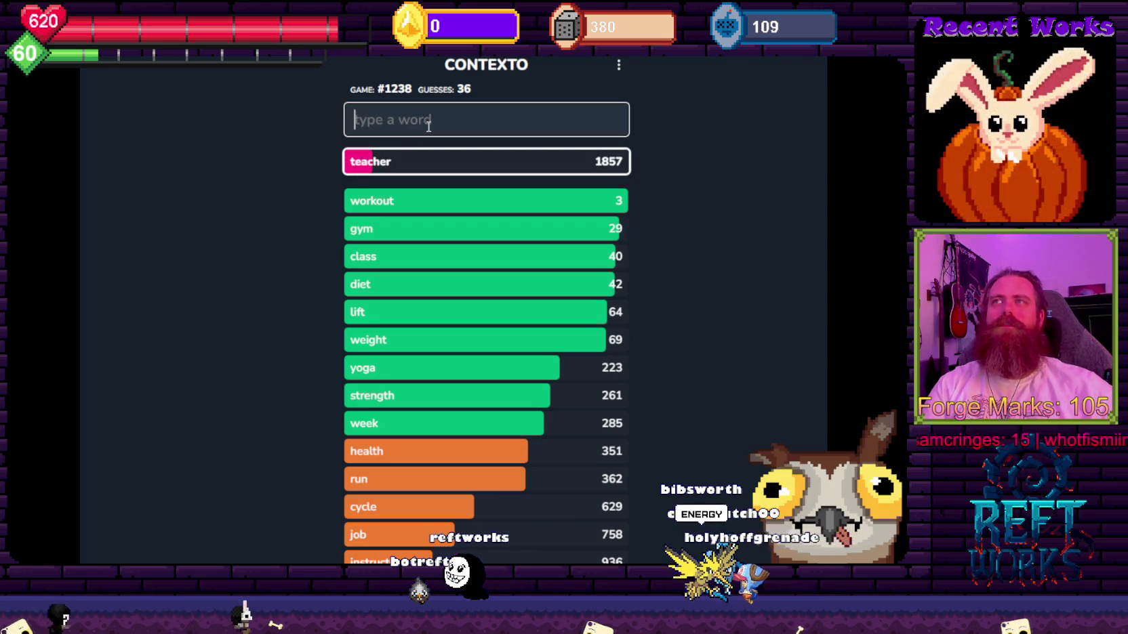
pyautogui.press('Return')
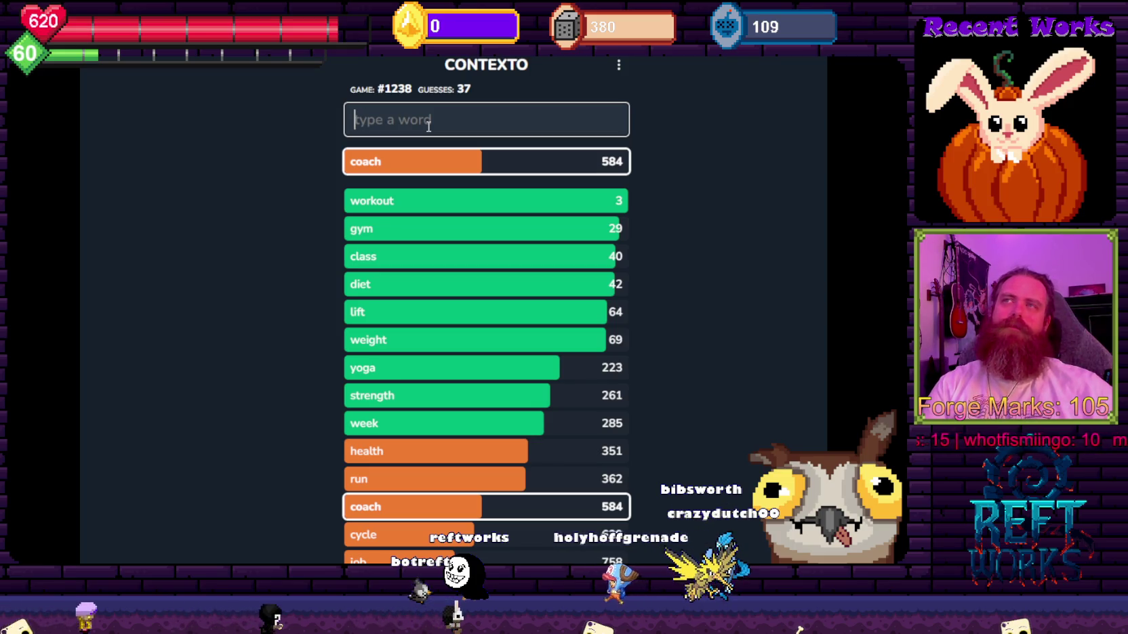
pyautogui.write('court')
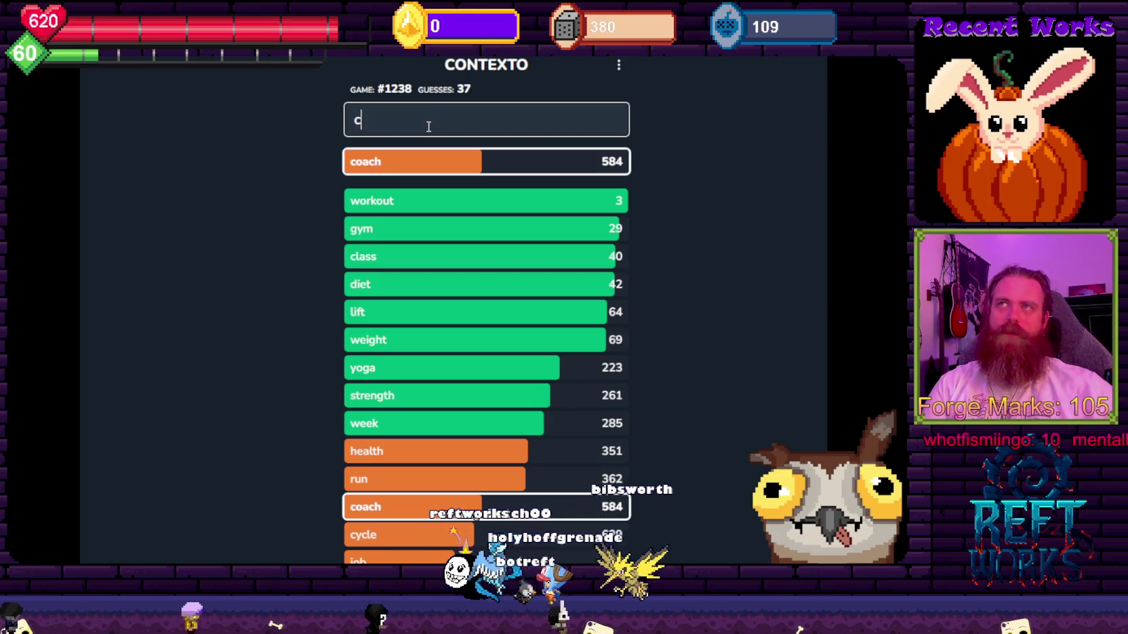
pyautogui.press('Return')
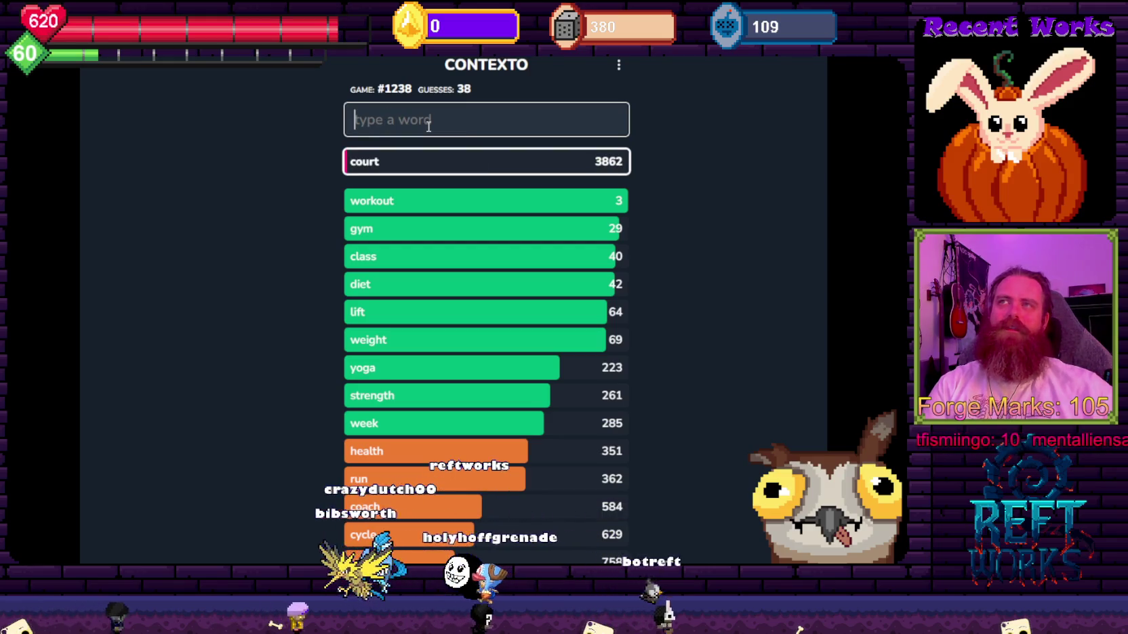
# Guess tennis, basketball, energy and agenda, correcting the misspelled agenda.
pyautogui.write('tenis')
pyautogui.press('Return')
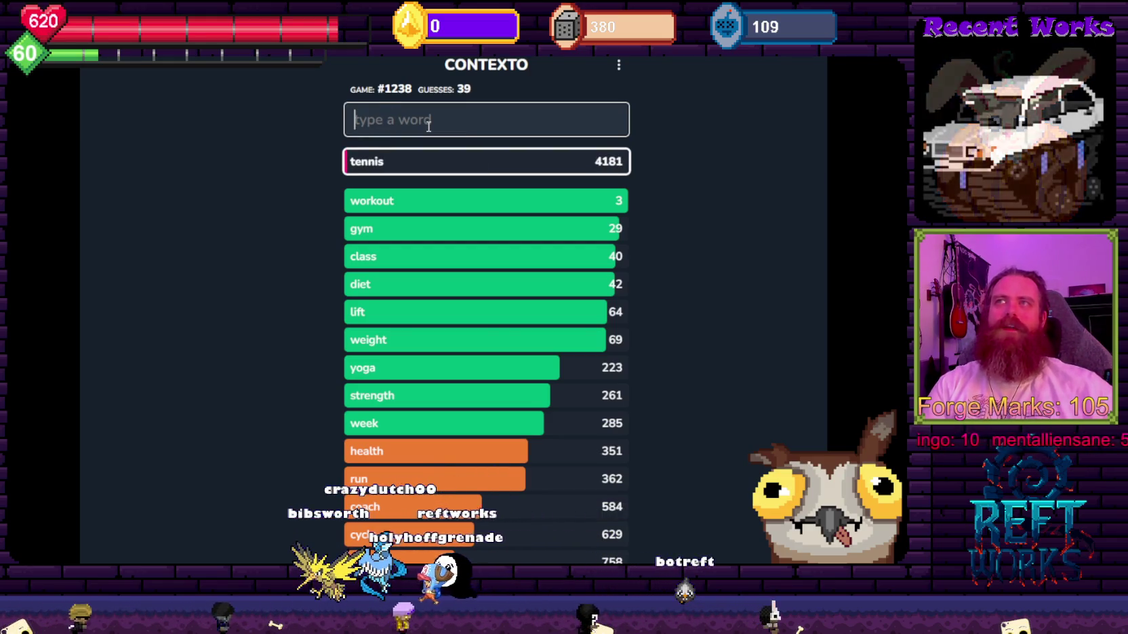
pyautogui.write('l')
pyautogui.press('Return')
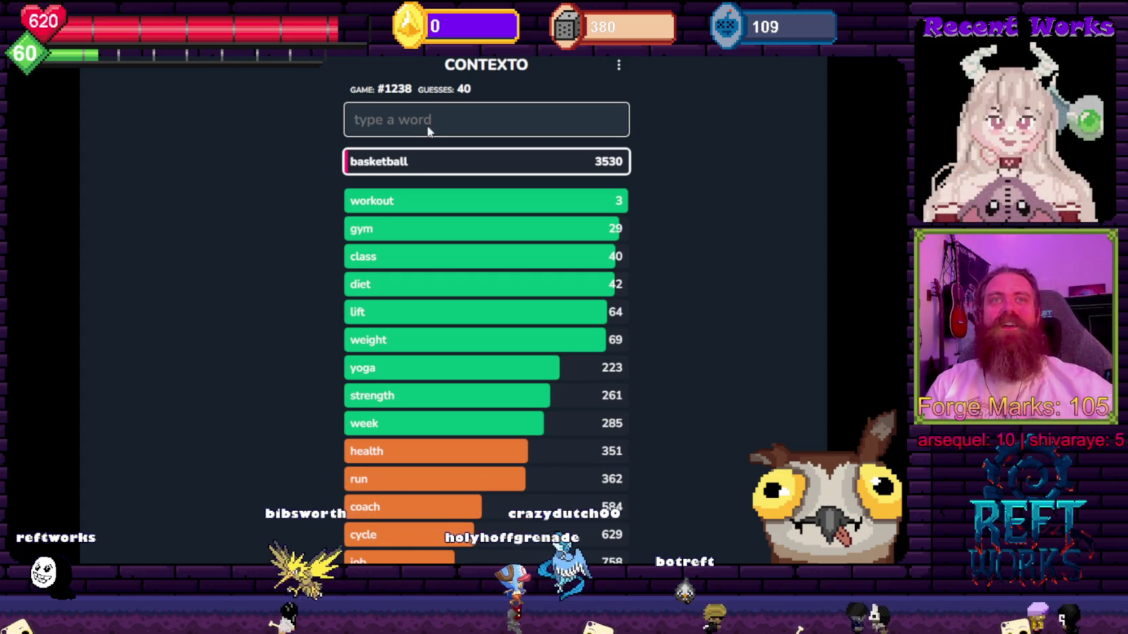
pyautogui.write('energy')
pyautogui.press('Return')
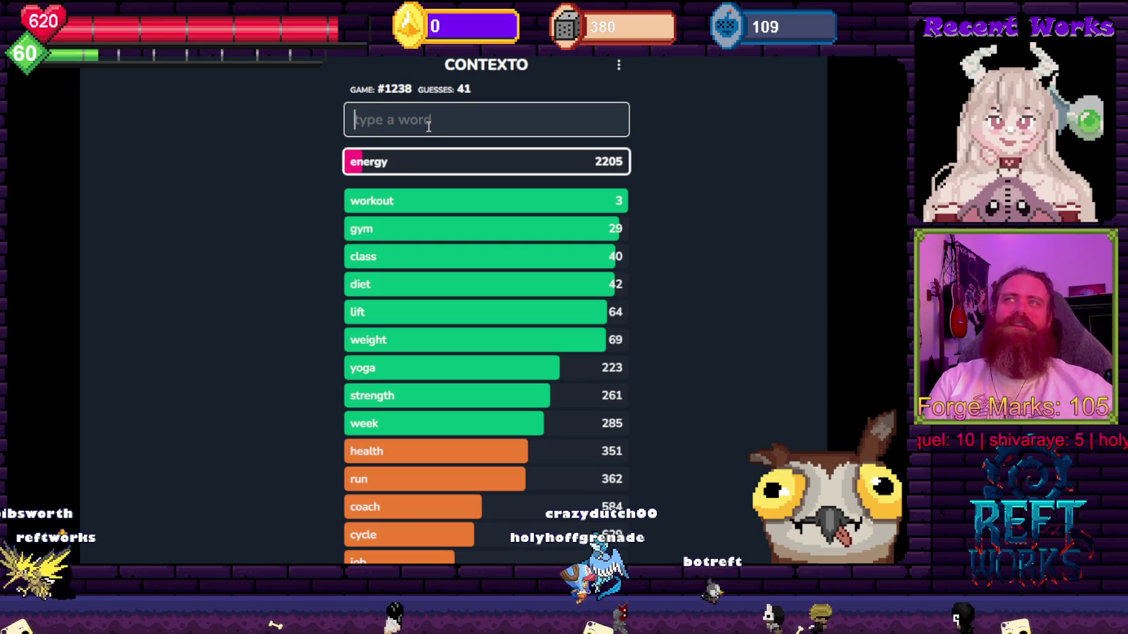
pyautogui.write('angenda')
pyautogui.press('Return')
pyautogui.press('BackSpace')
pyautogui.press('BackSpace')
pyautogui.press('BackSpace')
pyautogui.press('BackSpace')
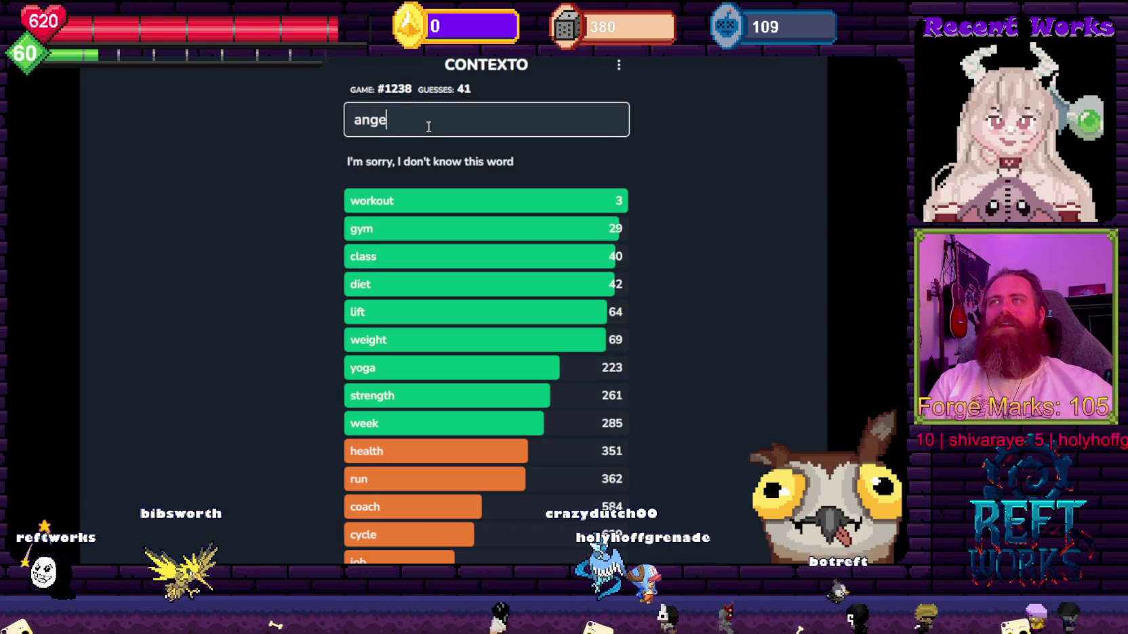
pyautogui.write('enda')
pyautogui.press('Return')
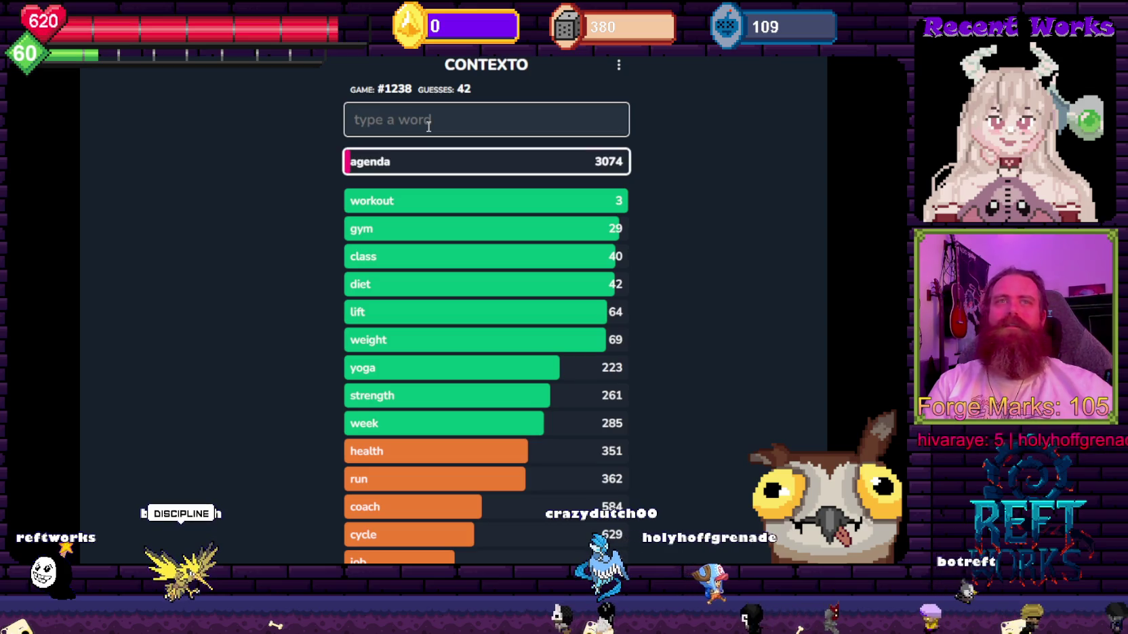
# Guess disciple, discipline (rank 156) and the already-guessed sweat.
pyautogui.write('disciple')
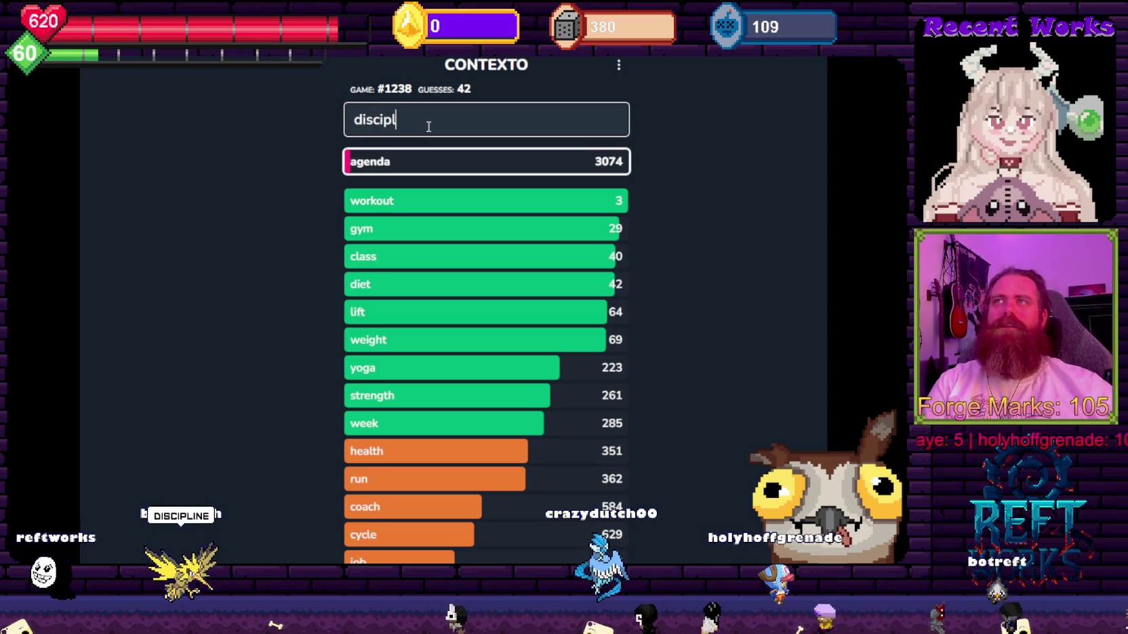
pyautogui.press('Return')
pyautogui.write('discipline')
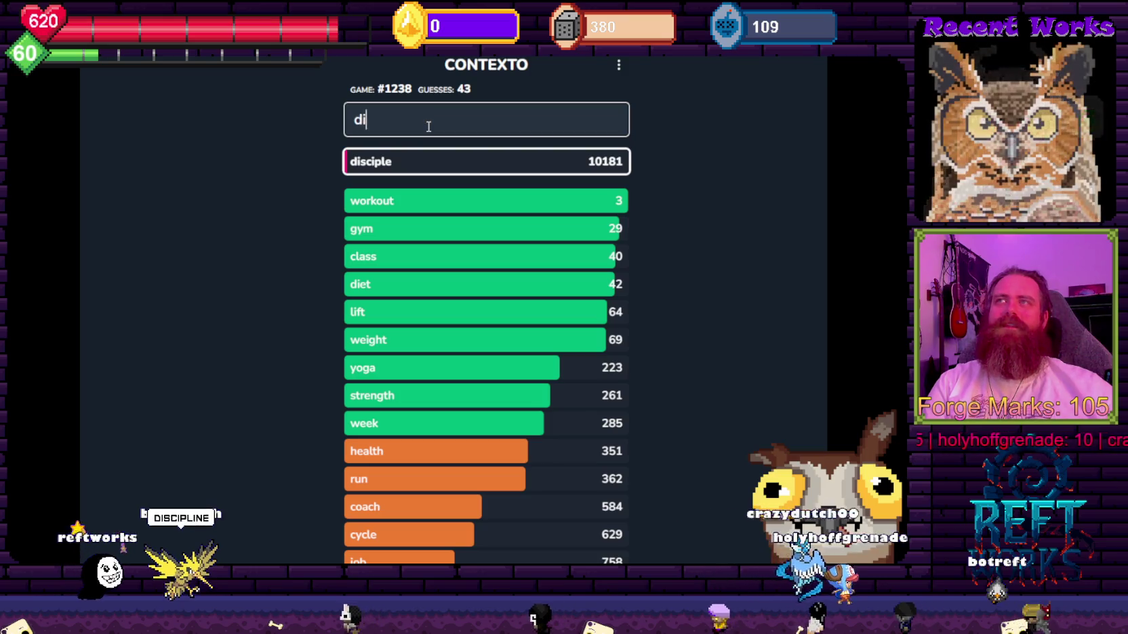
pyautogui.press('Return')
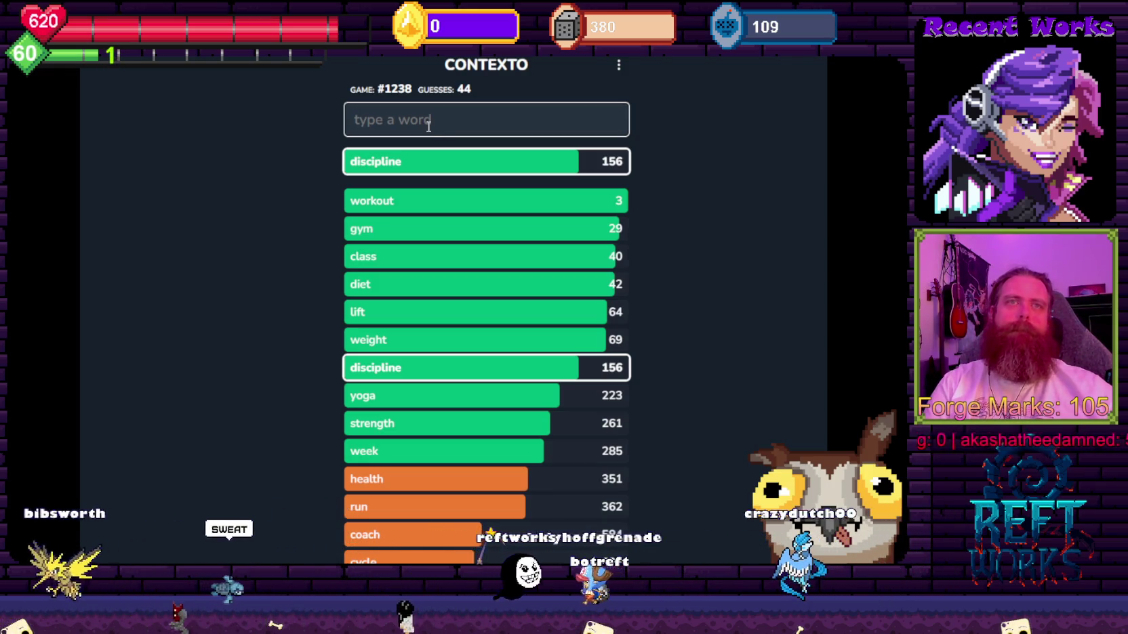
pyautogui.write('sweat')
pyautogui.press('Return')
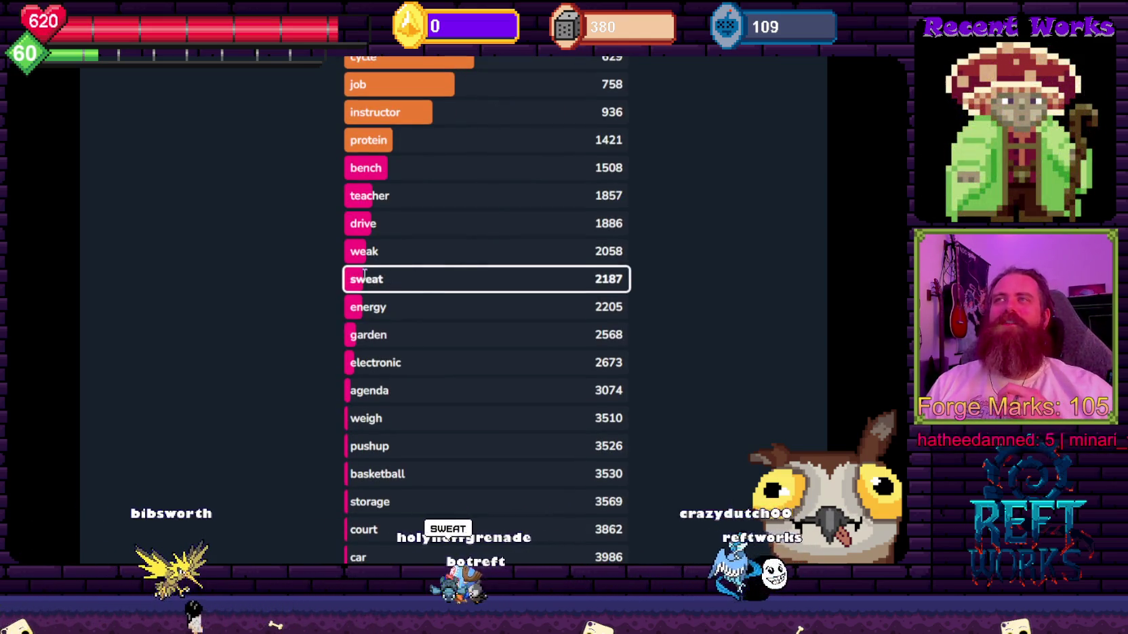
pyautogui.scroll(7, 465, 278)
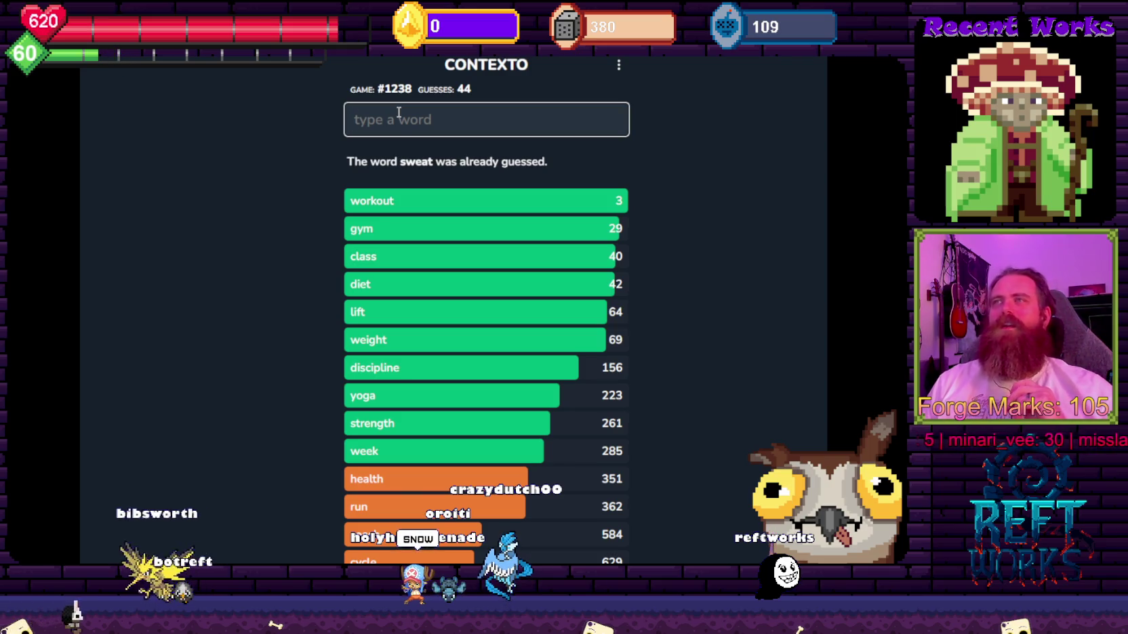
pyautogui.moveTo(353, 202)
pyautogui.mouseDown()
pyautogui.moveTo(372, 203)
pyautogui.moveTo(359, 204)
pyautogui.moveTo(386, 271)
pyautogui.mouseUp()
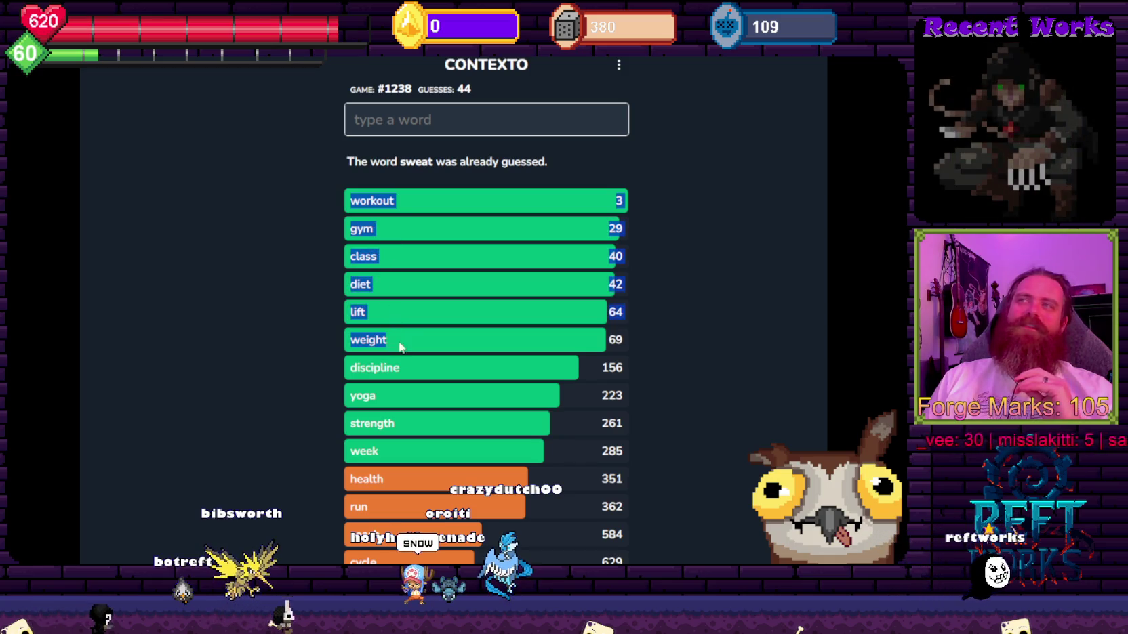
pyautogui.moveTo(405, 449)
pyautogui.mouseDown()
pyautogui.moveTo(381, 232)
pyautogui.moveTo(379, 261)
pyautogui.moveTo(335, 312)
pyautogui.mouseUp()
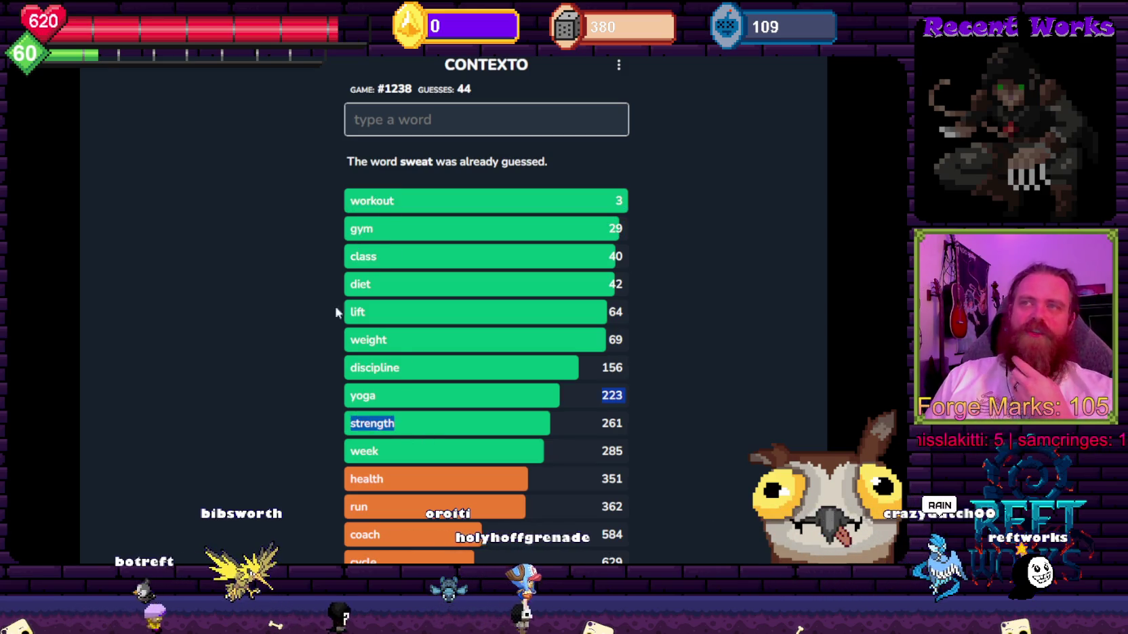
pyautogui.doubleClick(352, 198)
pyautogui.click(354, 120)
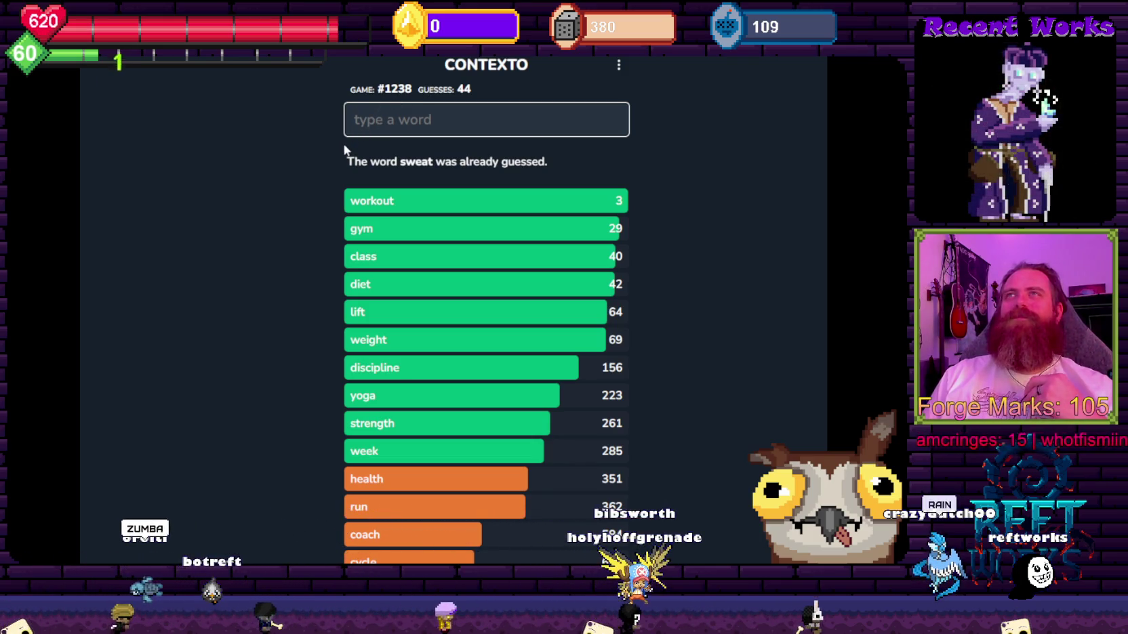
# Guess agreement, rain and snow, clearing the twice-rejected zumba.
pyautogui.write('agreement')
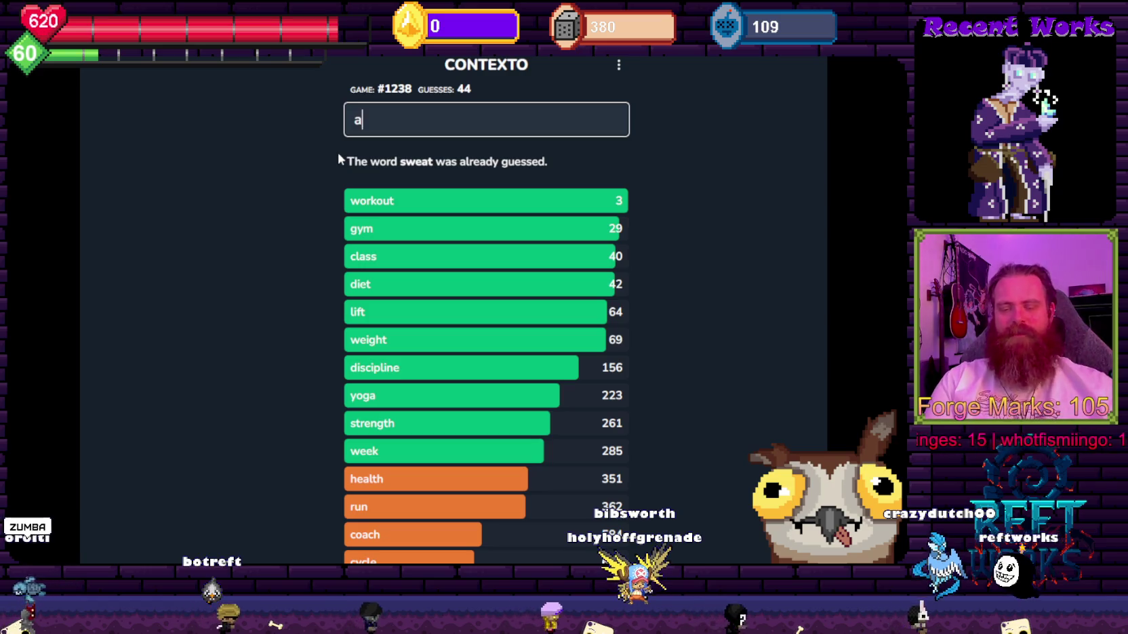
pyautogui.press('Return')
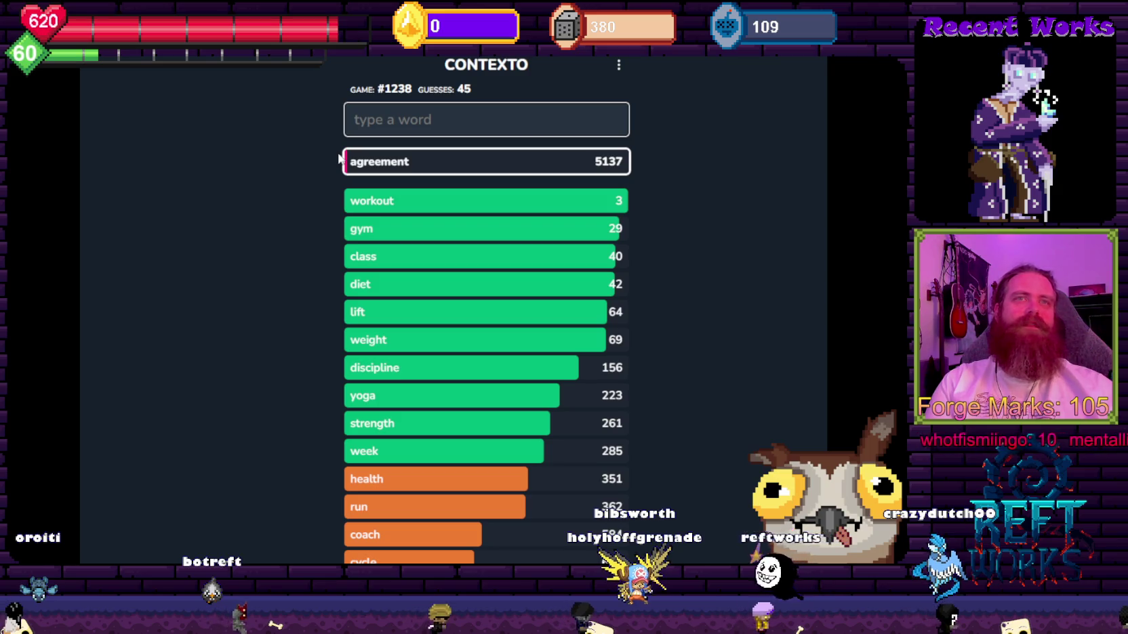
pyautogui.write('zumba')
pyautogui.press('Return')
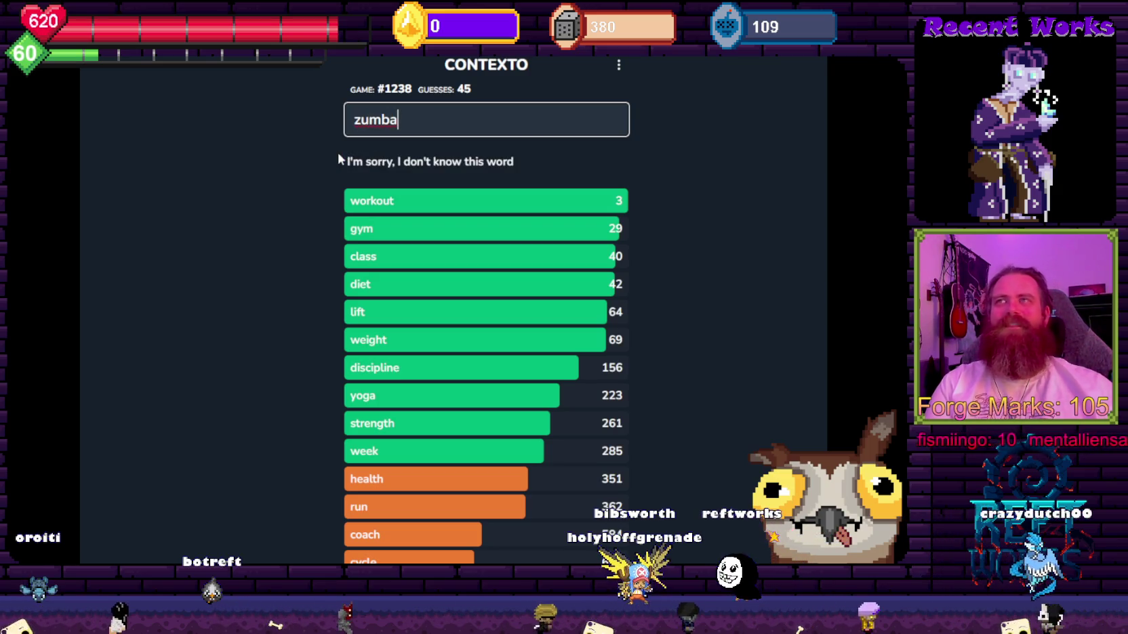
pyautogui.press('BackSpace')
pyautogui.press('BackSpace')
pyautogui.press('BackSpace')
pyautogui.press('BackSpace')
pyautogui.write('rain')
pyautogui.press('Return')
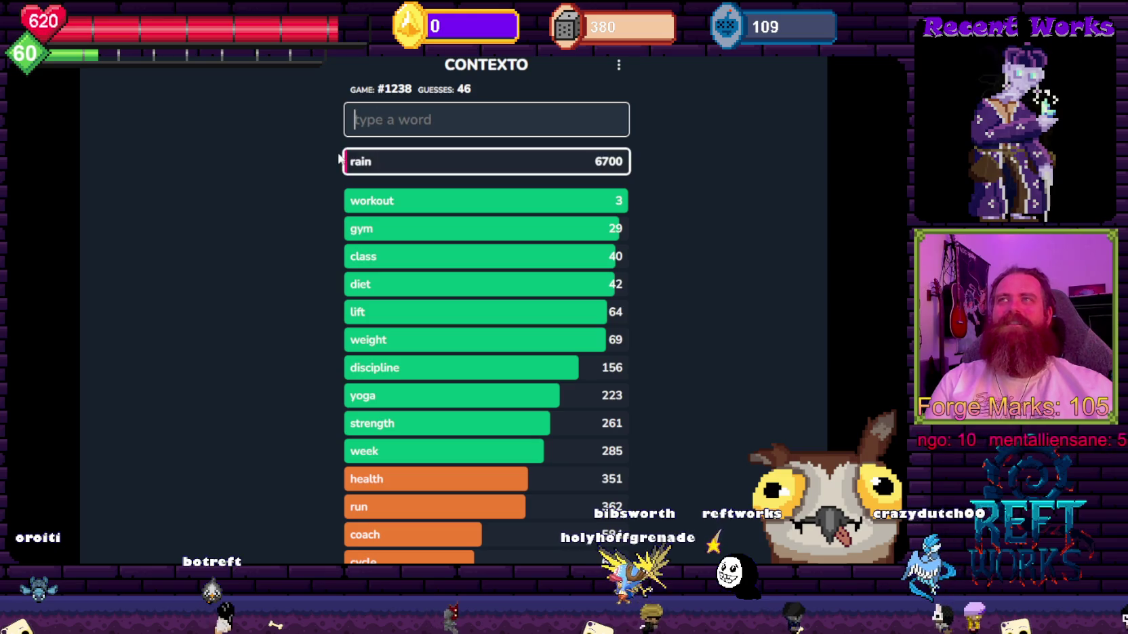
pyautogui.write('snow')
pyautogui.press('Return')
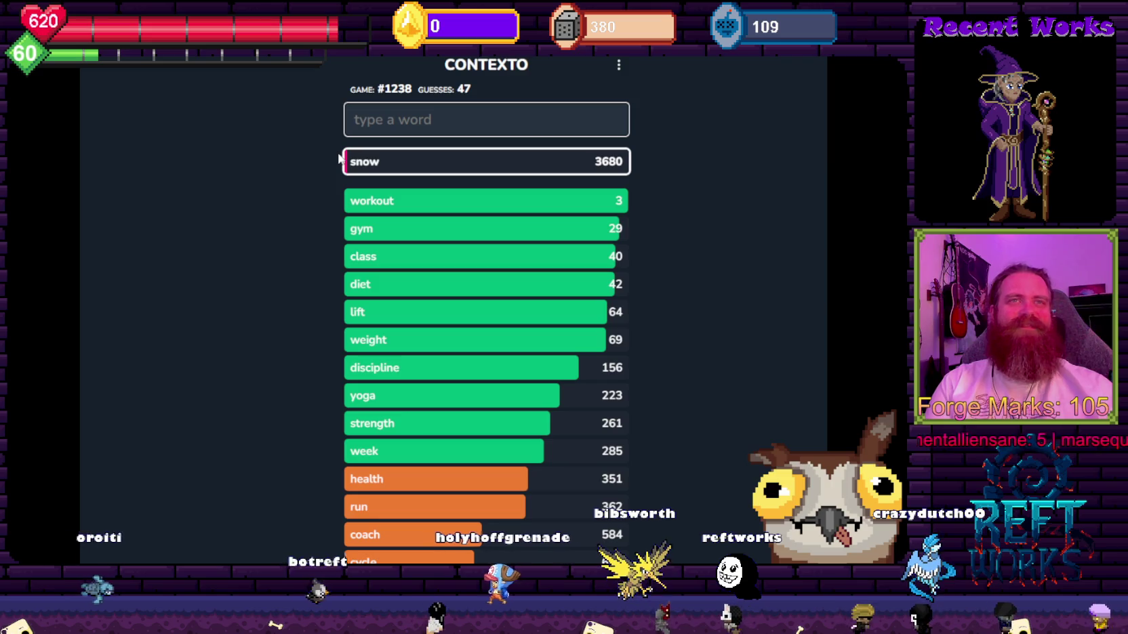
pyautogui.write('zumba')
pyautogui.press('Return')
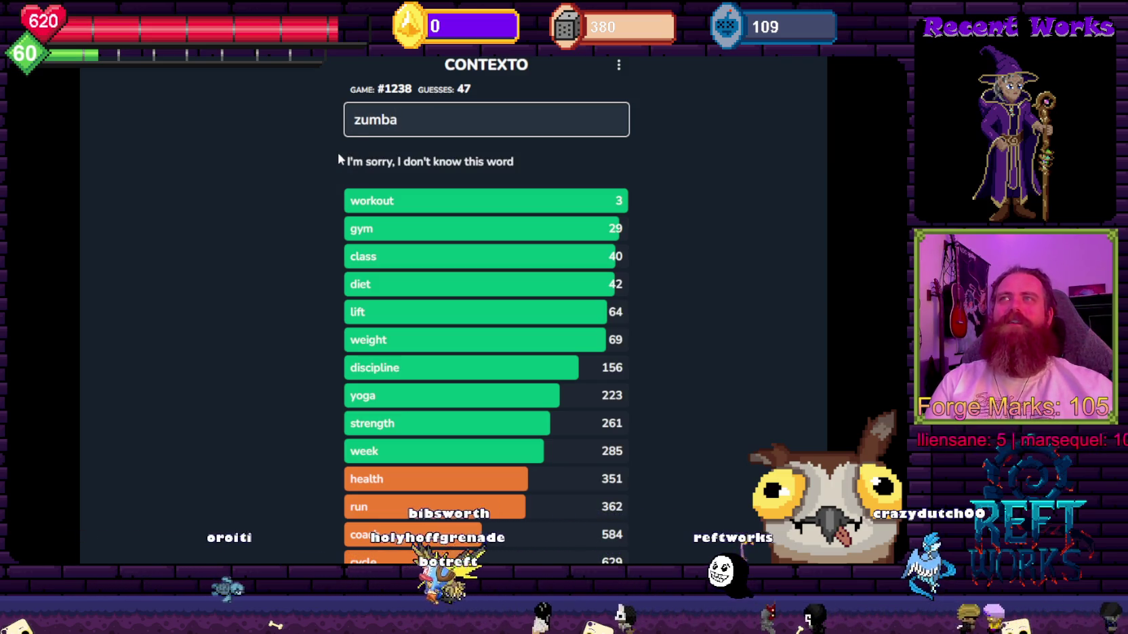
pyautogui.press('BackSpace')
pyautogui.press('BackSpace')
pyautogui.press('BackSpace')
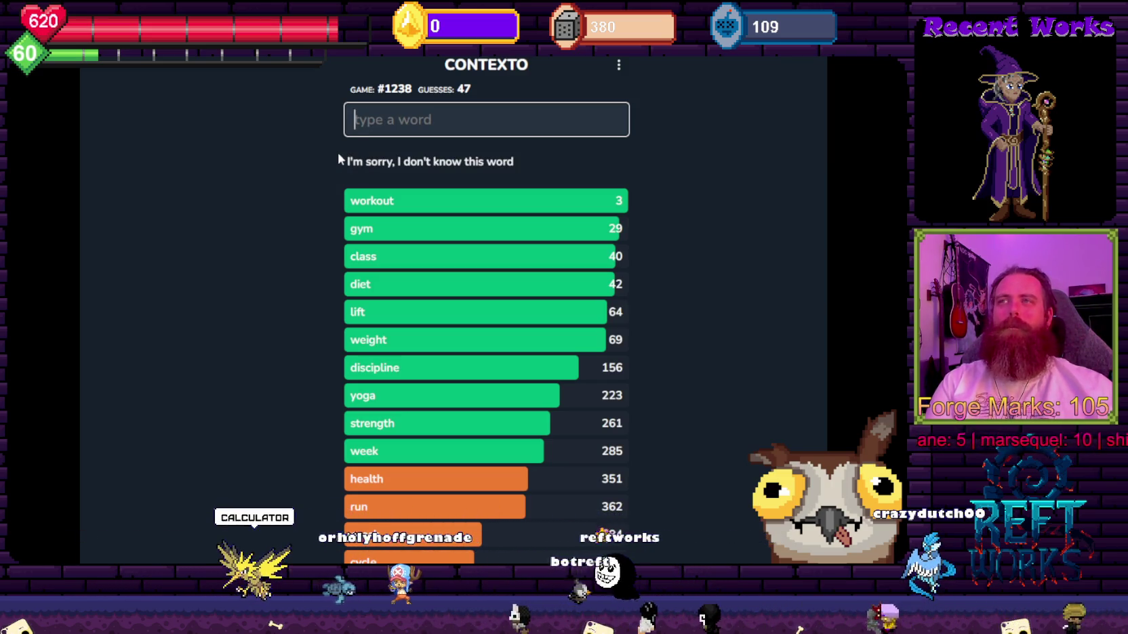
# Guess calculator, problem, solve and equals, with problem entering at rank 163.
pyautogui.write('calculator')
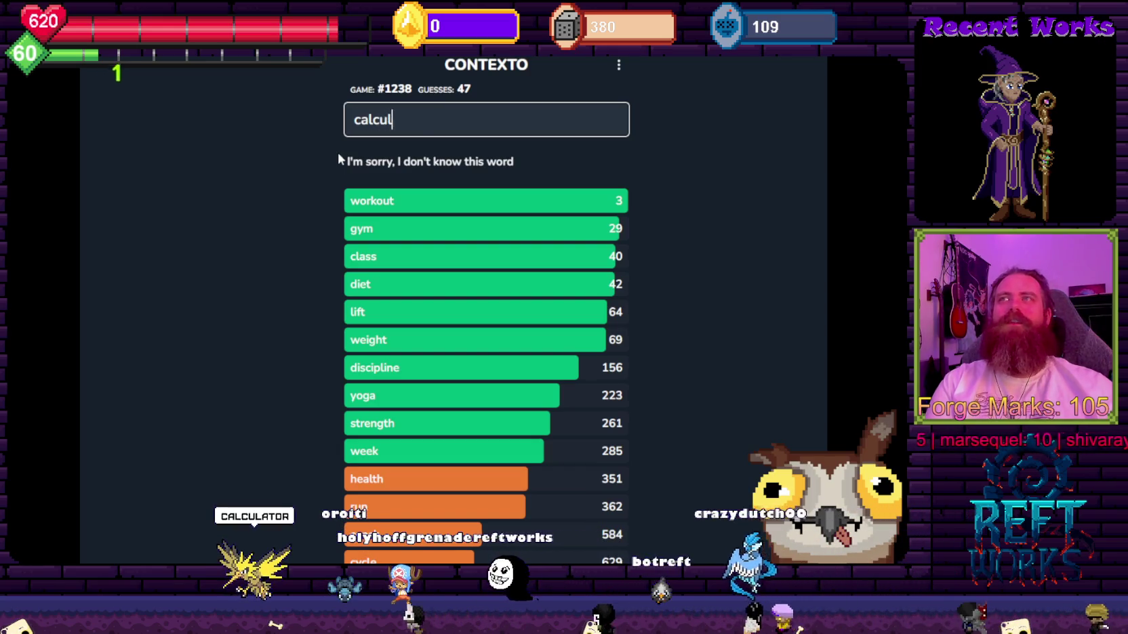
pyautogui.press('Return')
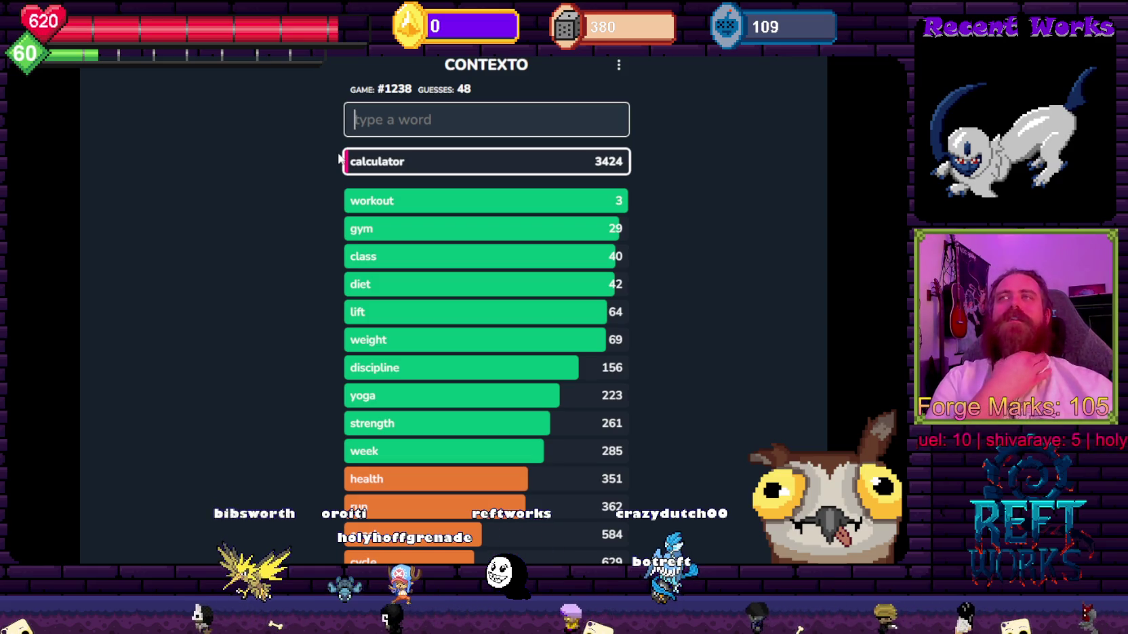
pyautogui.write('problem')
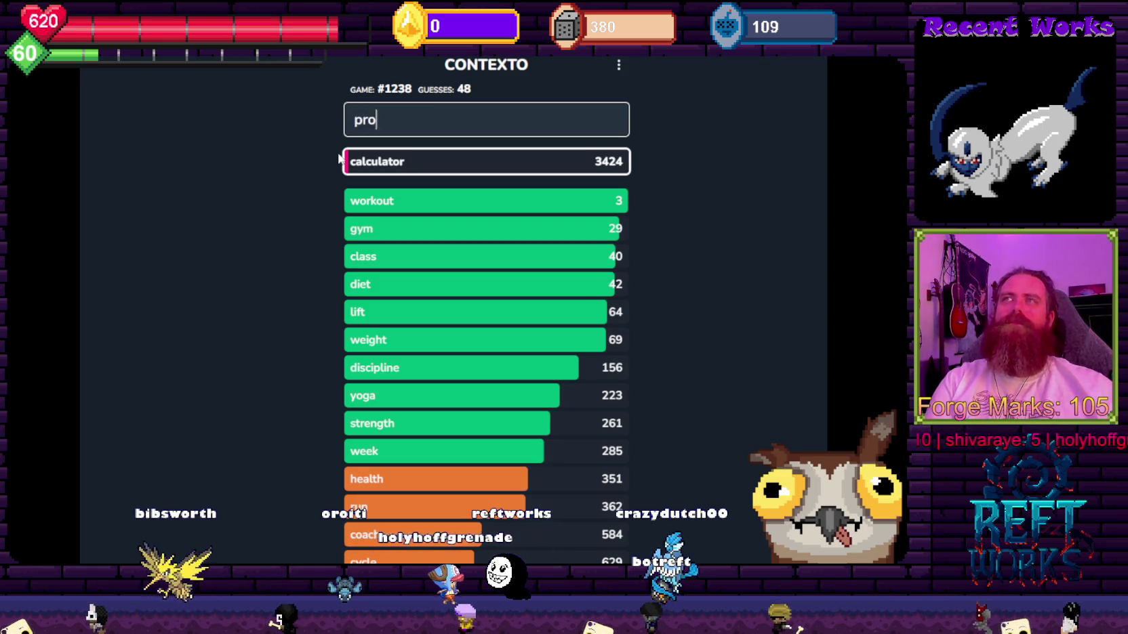
pyautogui.press('Return')
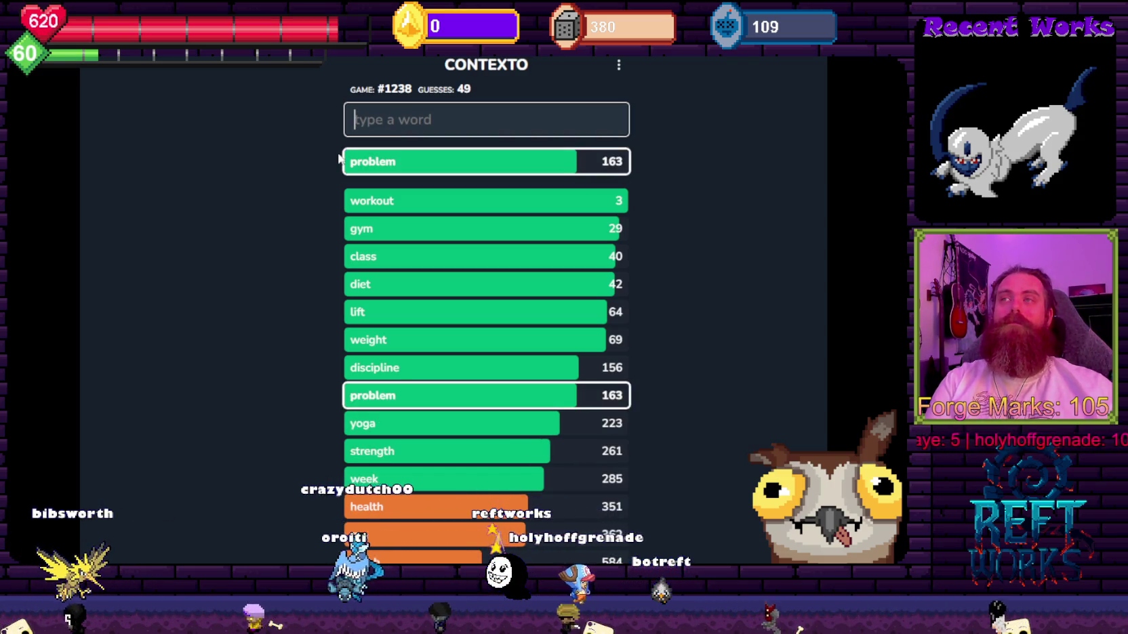
pyautogui.write('solve')
pyautogui.press('Return')
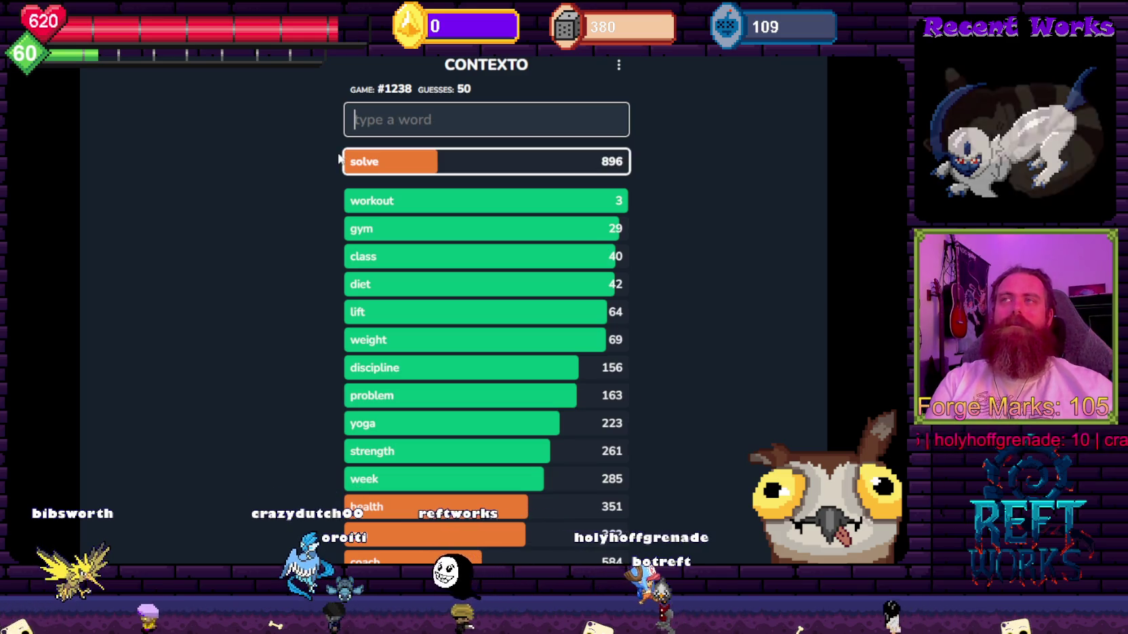
pyautogui.write('equals')
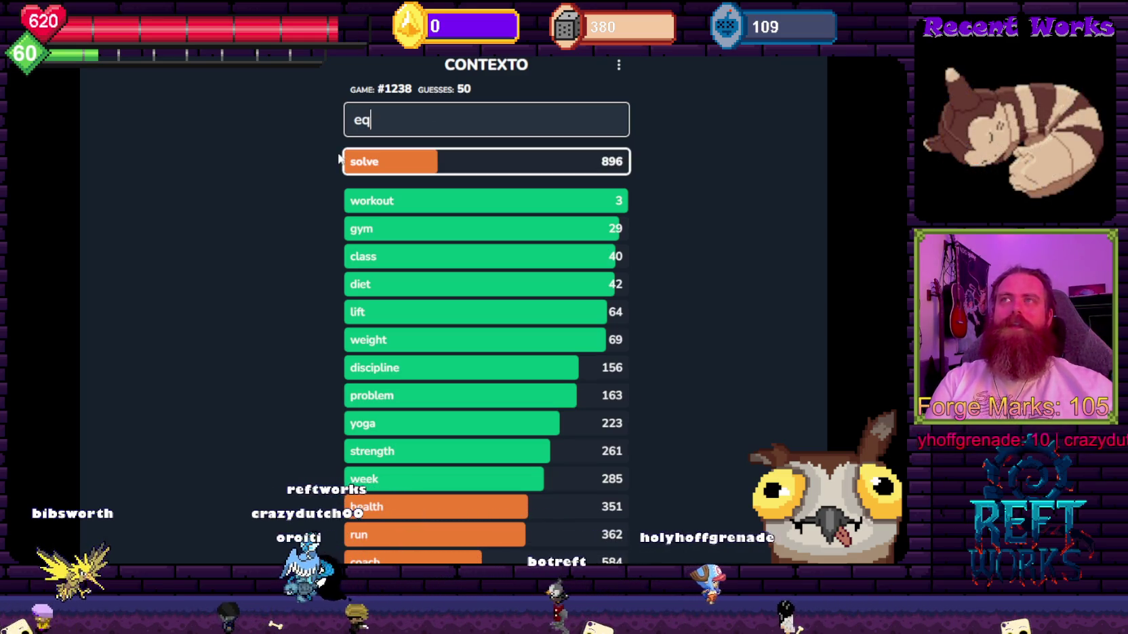
pyautogui.press('Return')
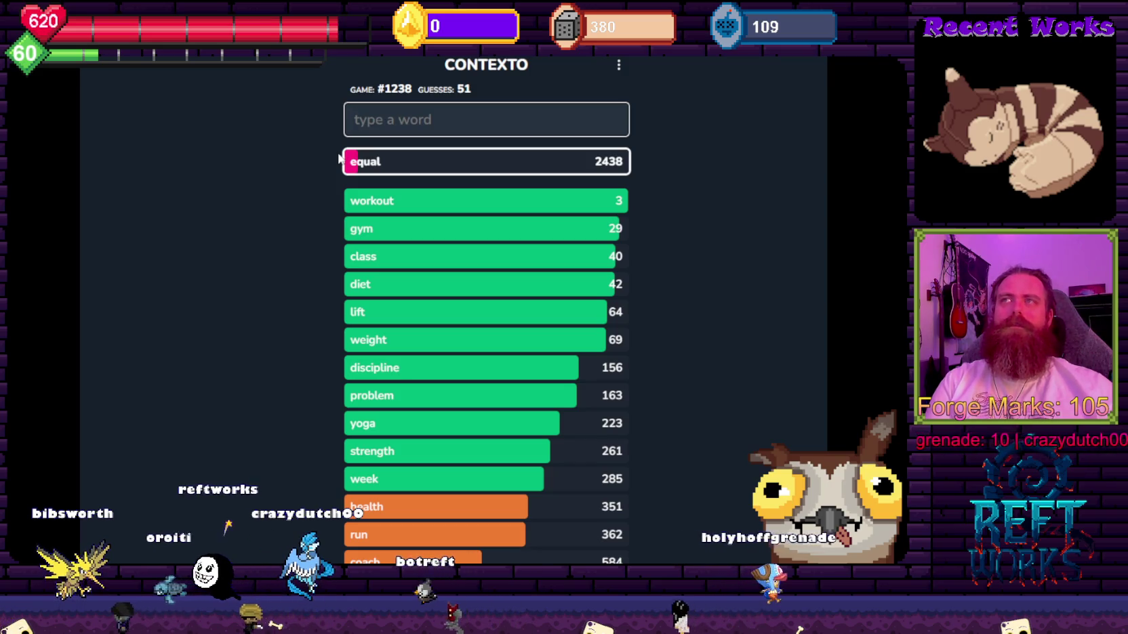
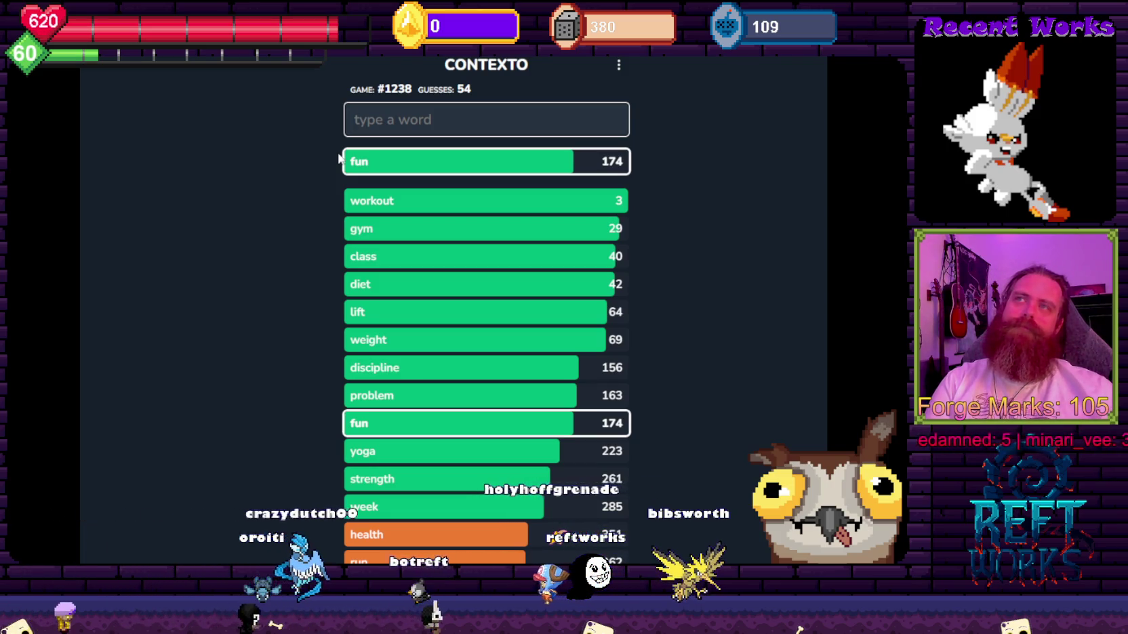
# Guess run, pc and solve, then win game #1238 with 'routine' on guess 56.
pyautogui.write('un')
pyautogui.press('Return')
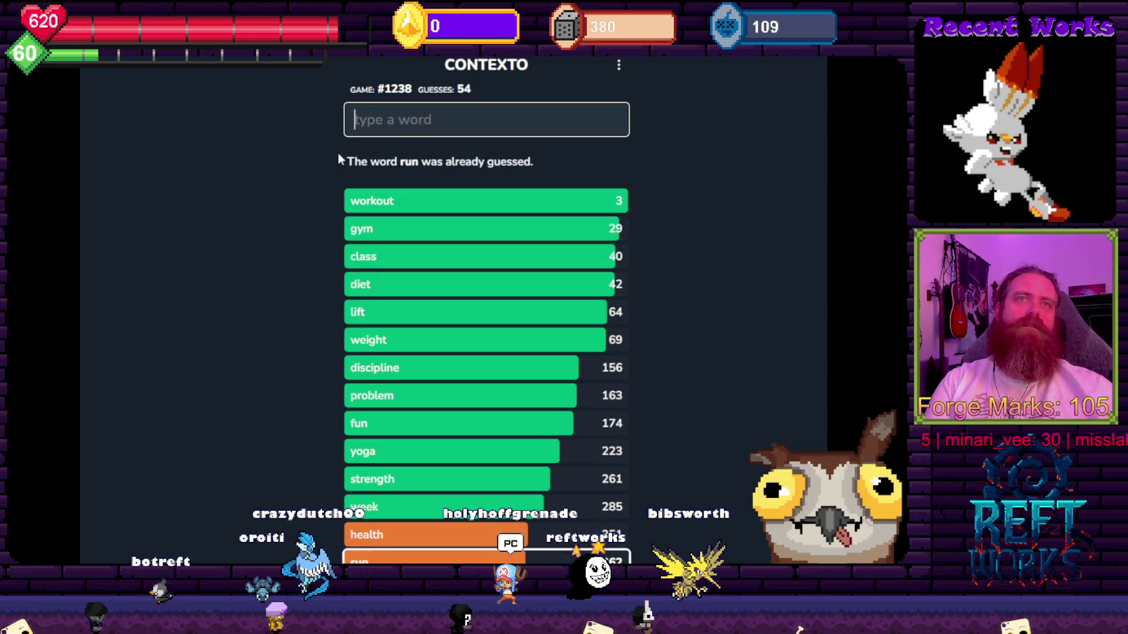
pyautogui.write('pc')
pyautogui.press('Return')
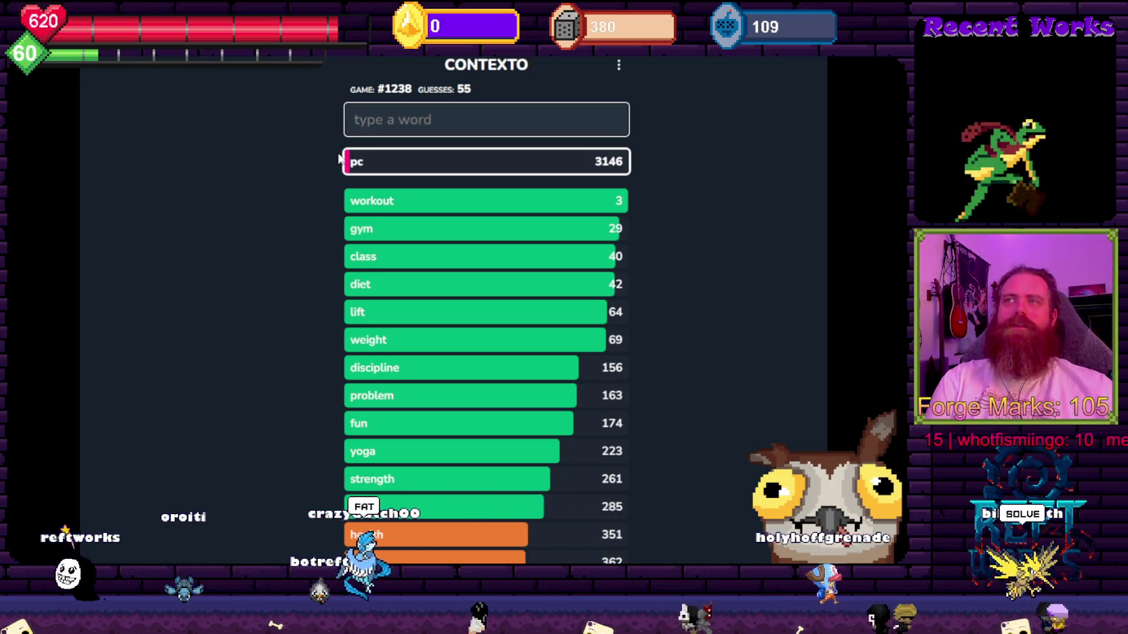
pyautogui.write('solve')
pyautogui.press('Return')
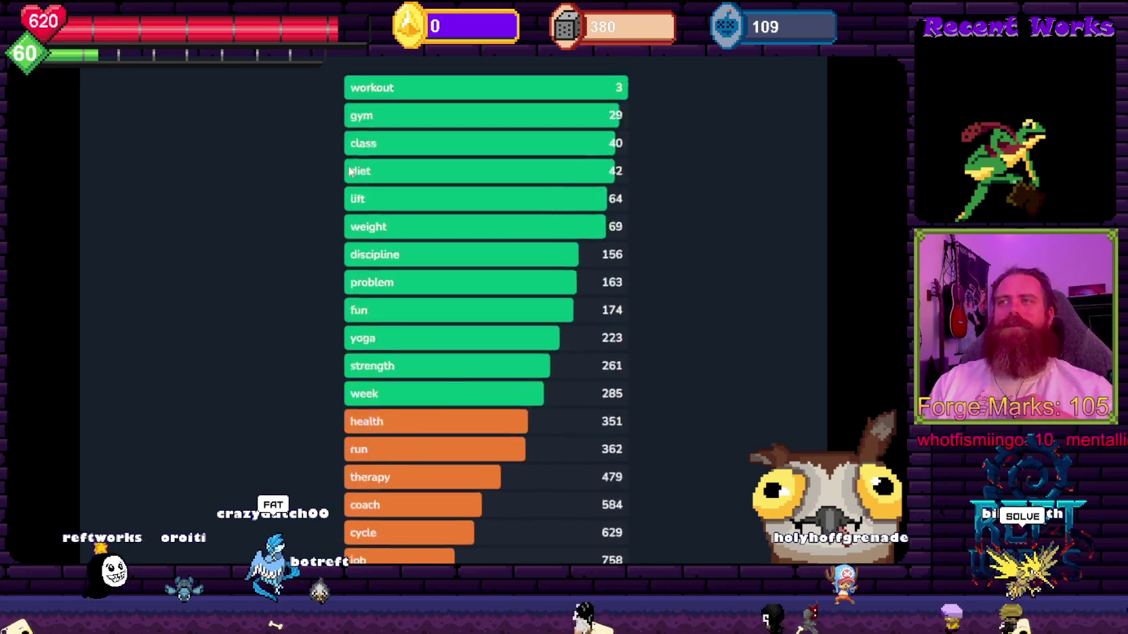
pyautogui.scroll(6, 640, 299)
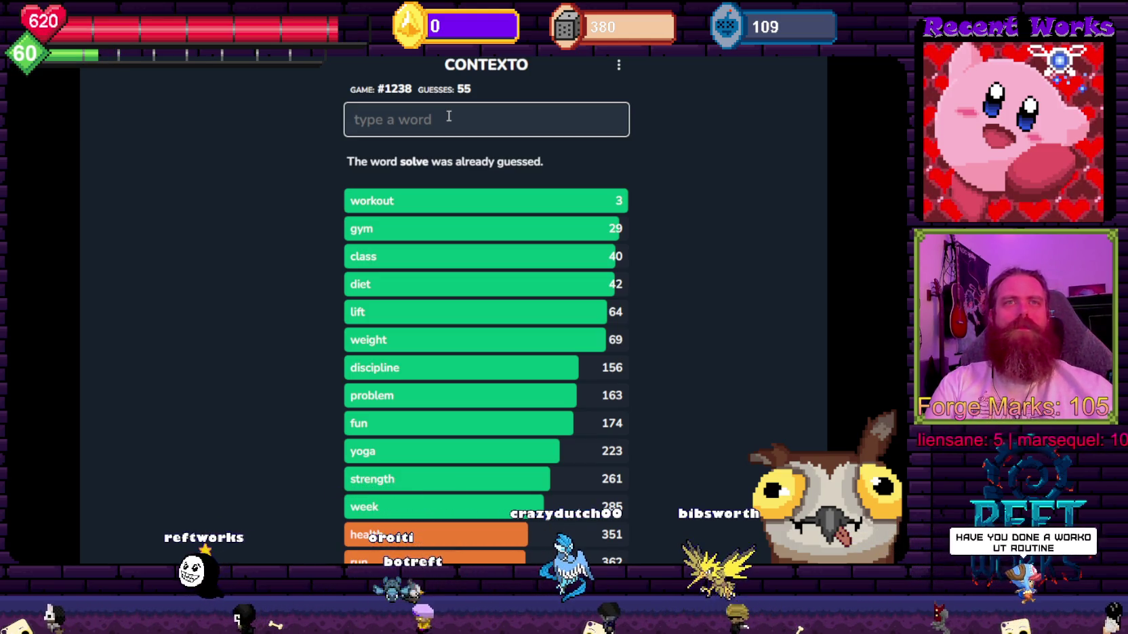
pyautogui.write('routine')
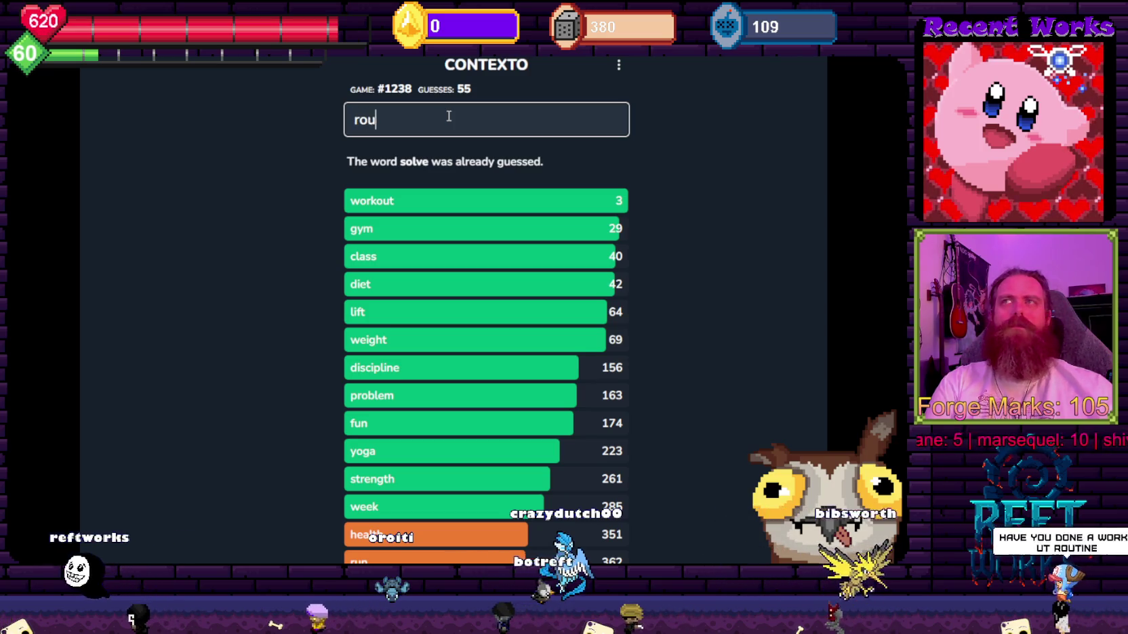
pyautogui.press('Return')
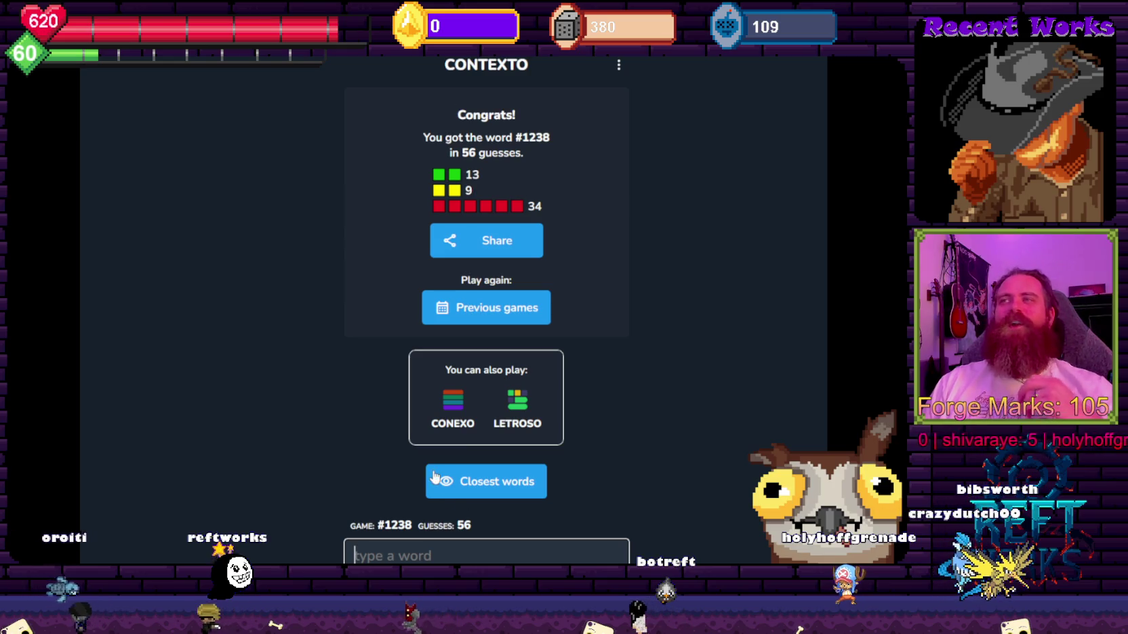
# Review the winning guess list, then load previous game #1249 (Wed, Feb 18).
pyautogui.scroll(-5, 317, 404)
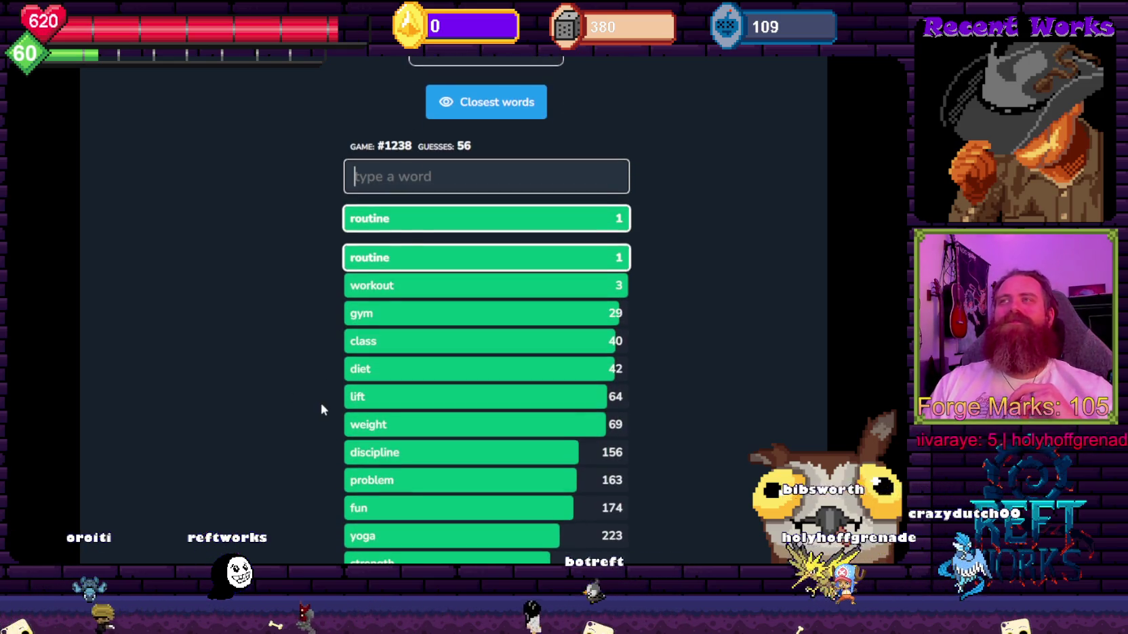
pyautogui.doubleClick(380, 254)
pyautogui.doubleClick(334, 258)
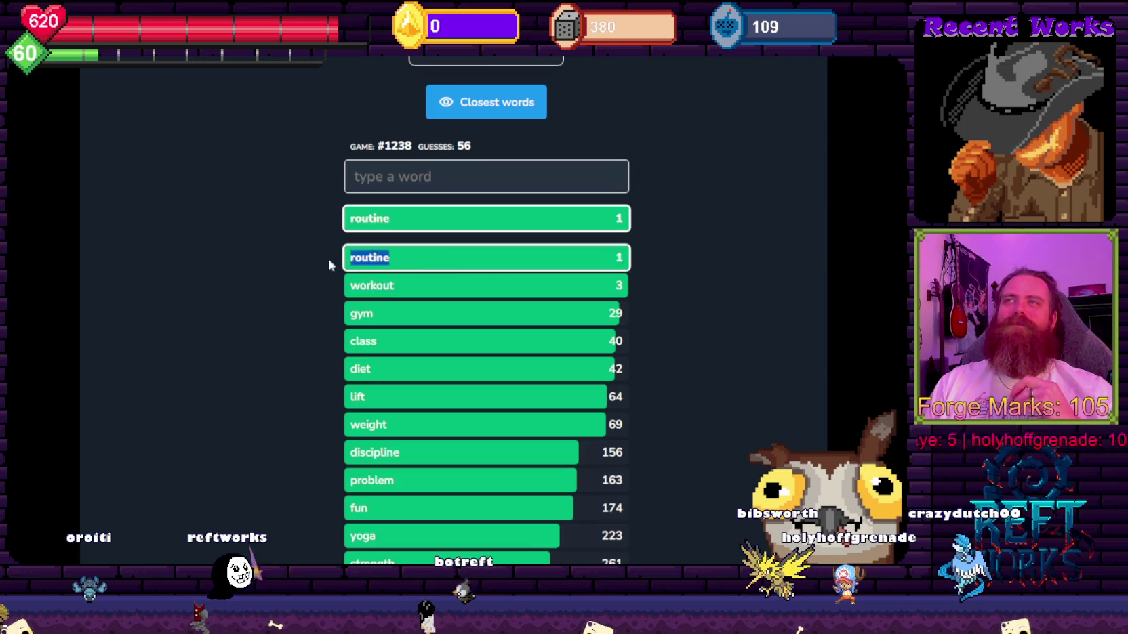
pyautogui.scroll(-2, 322, 215)
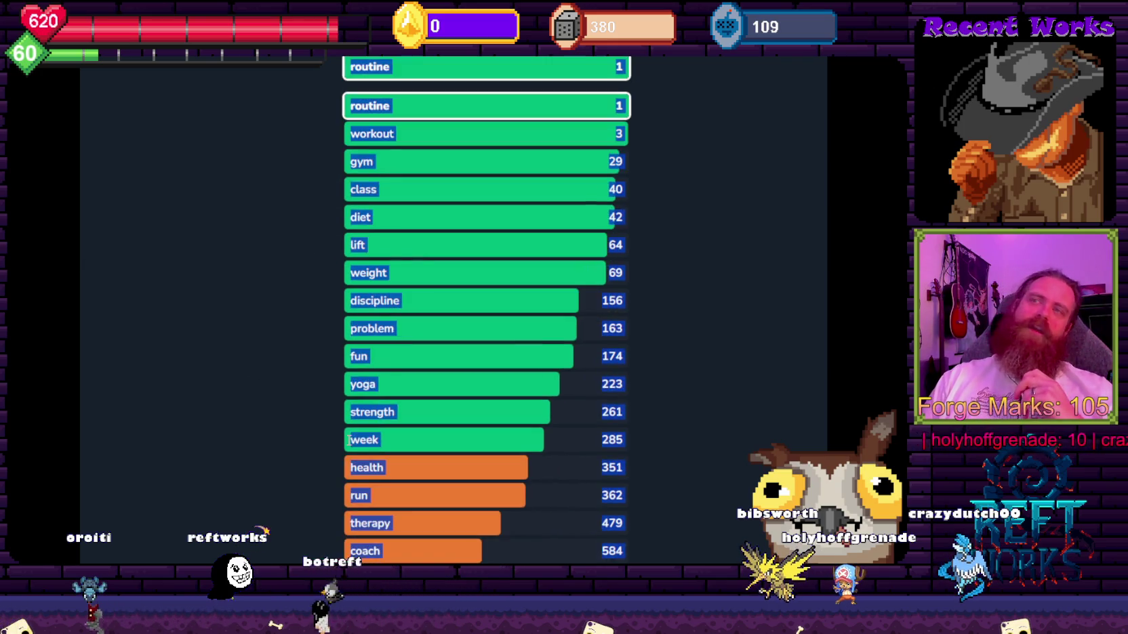
pyautogui.scroll(7, 278, 262)
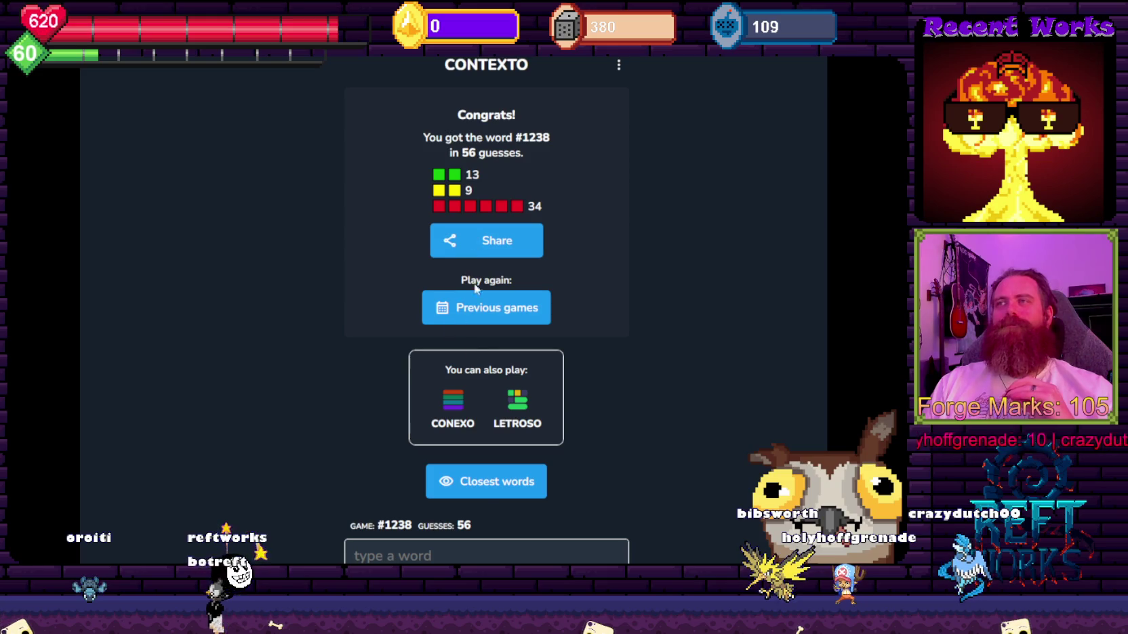
pyautogui.click(502, 307)
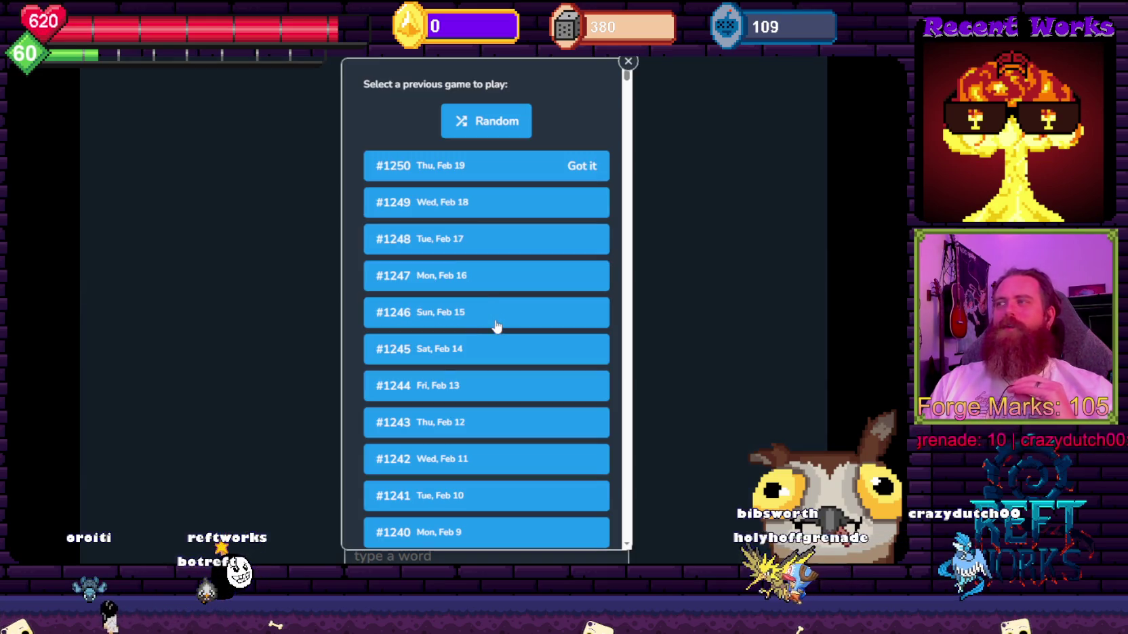
pyautogui.click(439, 202)
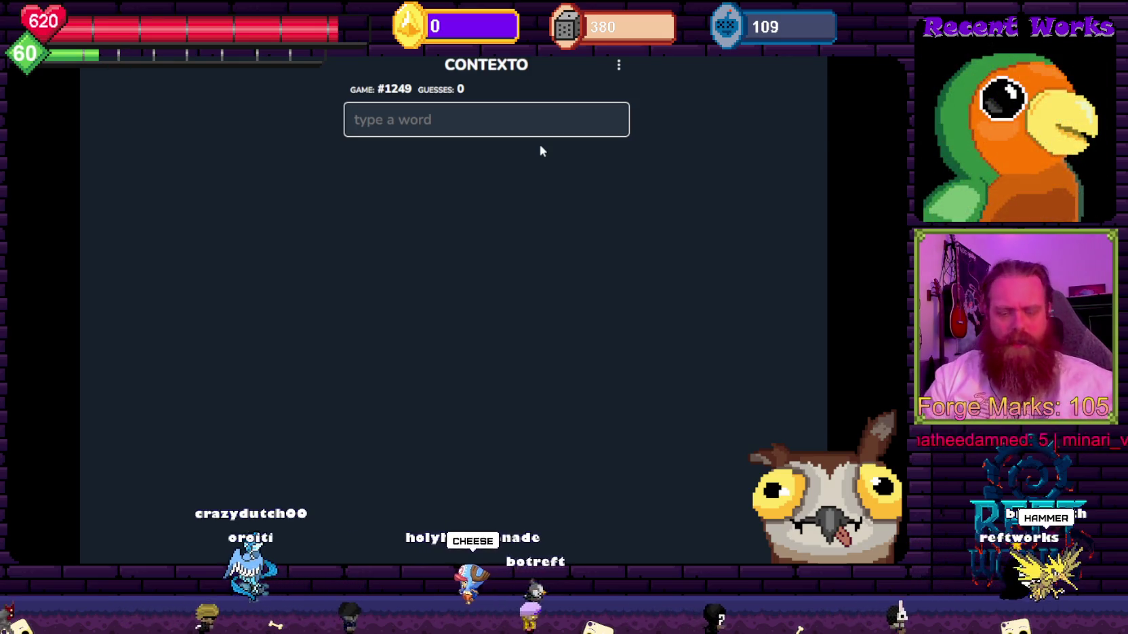
# Guess hammer and portal, then correct the rejected 'half-life' to 'half', which ranks 626.
pyautogui.write('hammer')
pyautogui.press('Return')
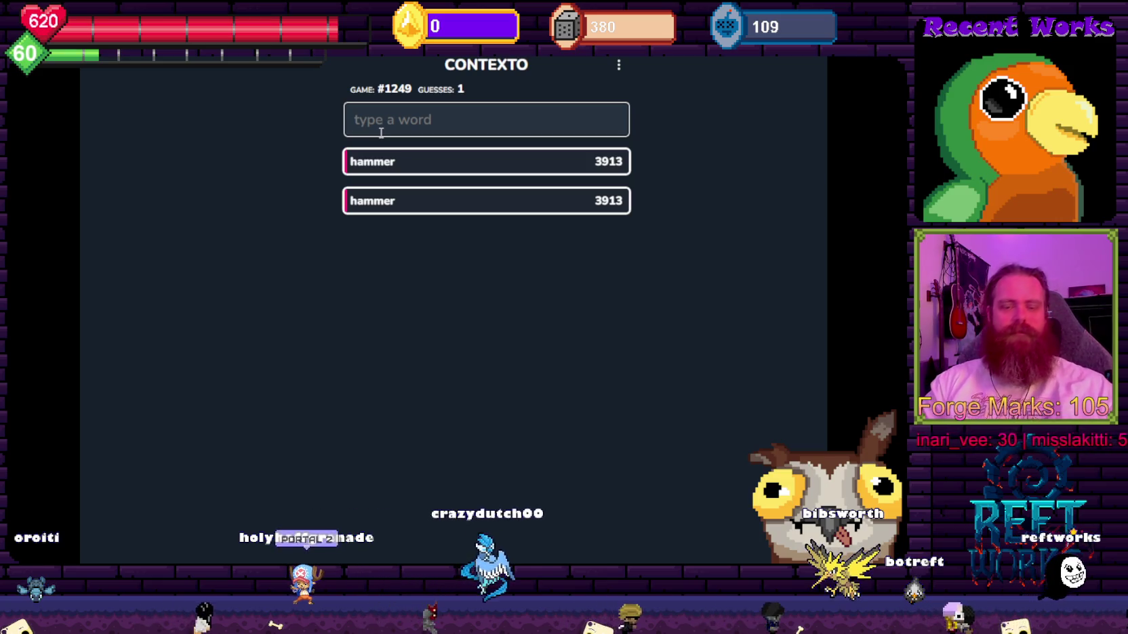
pyautogui.write('portal')
pyautogui.press('Return')
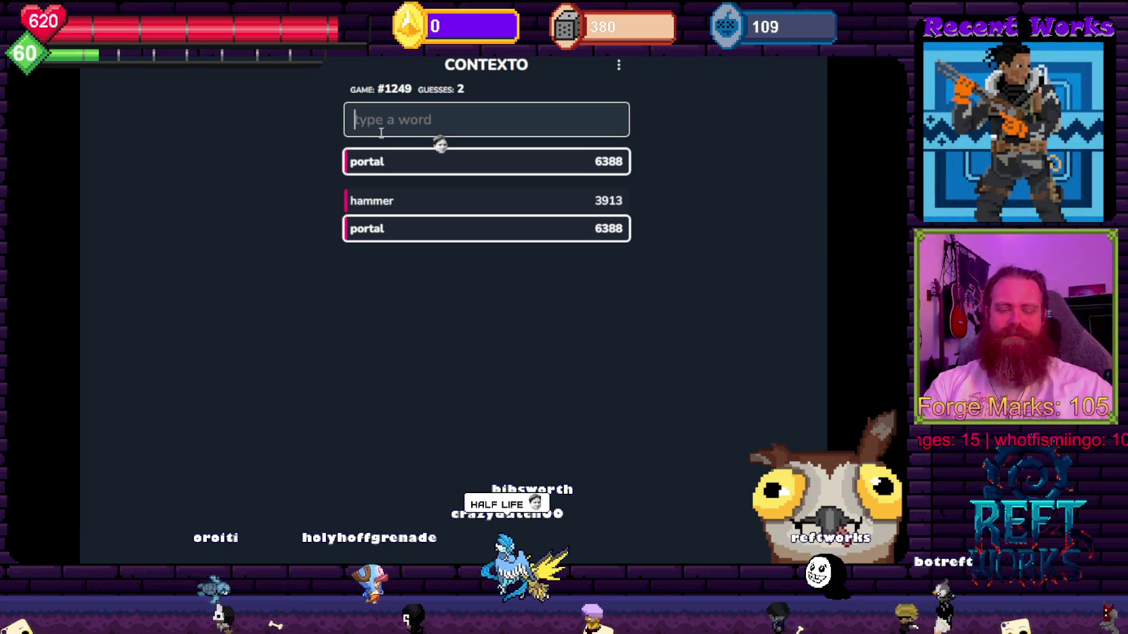
pyautogui.write('half-life')
pyautogui.press('Return')
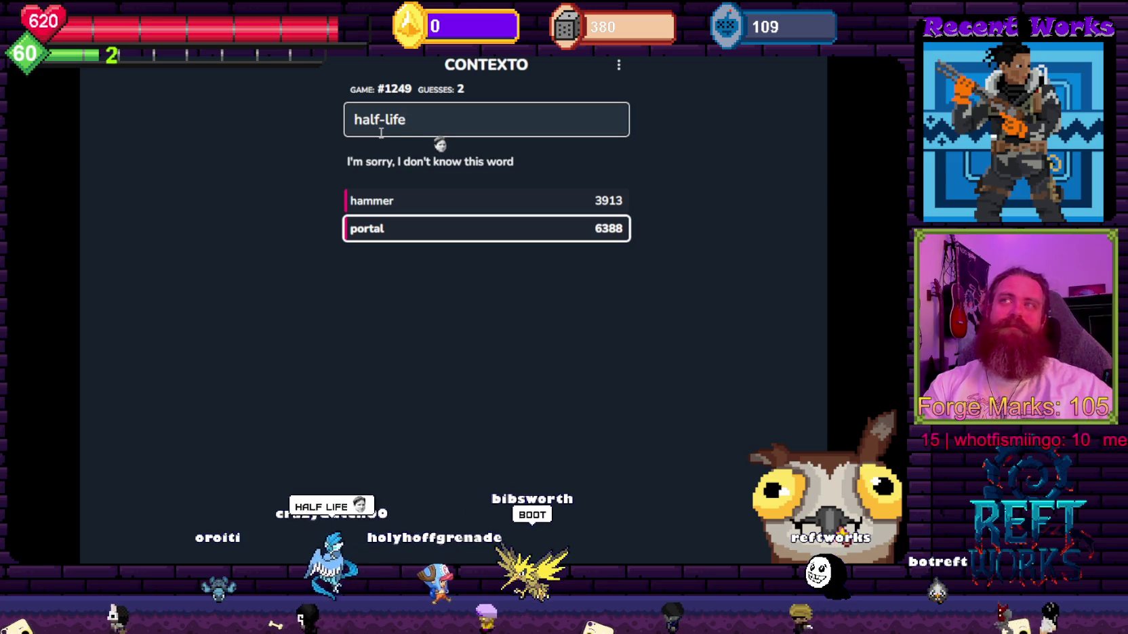
pyautogui.press('BackSpace')
pyautogui.press('BackSpace')
pyautogui.press('BackSpace')
pyautogui.write('life')
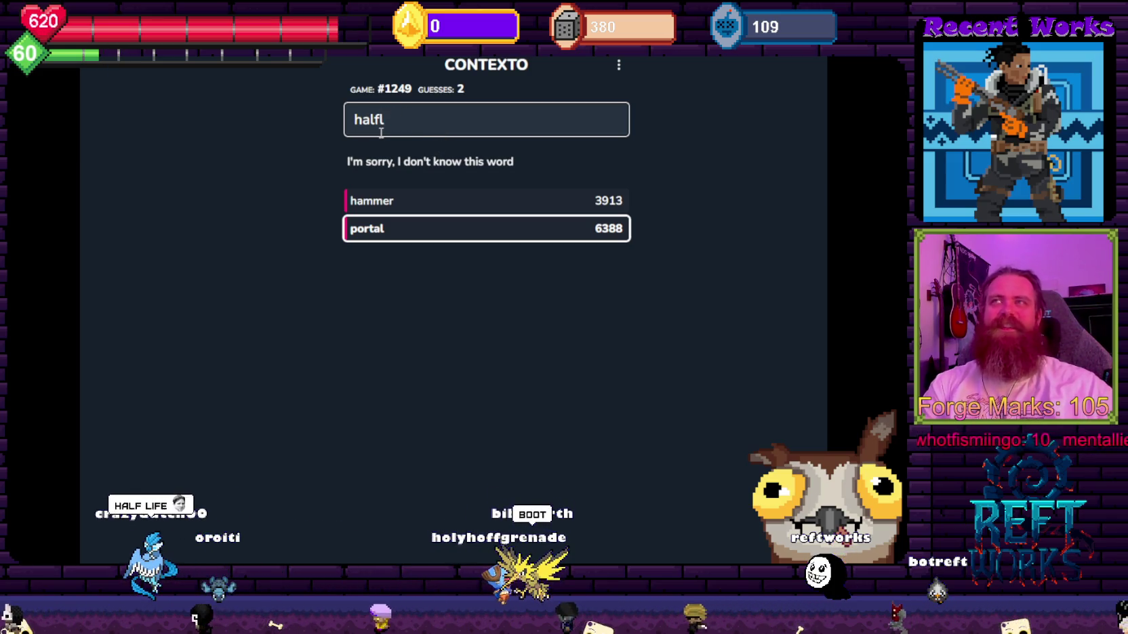
pyautogui.press('BackSpace')
pyautogui.press('Return')
# Guess life, dark, dungeon and boot.
pyautogui.write('life')
pyautogui.press('Return')
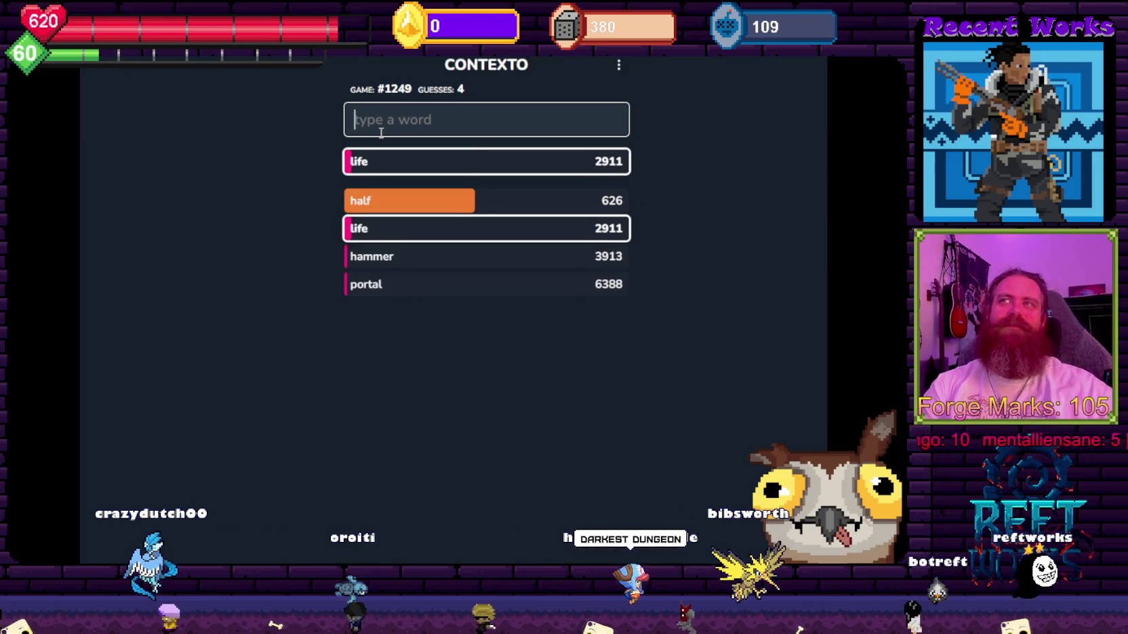
pyautogui.write('darke')
pyautogui.press('Return')
pyautogui.write('du')
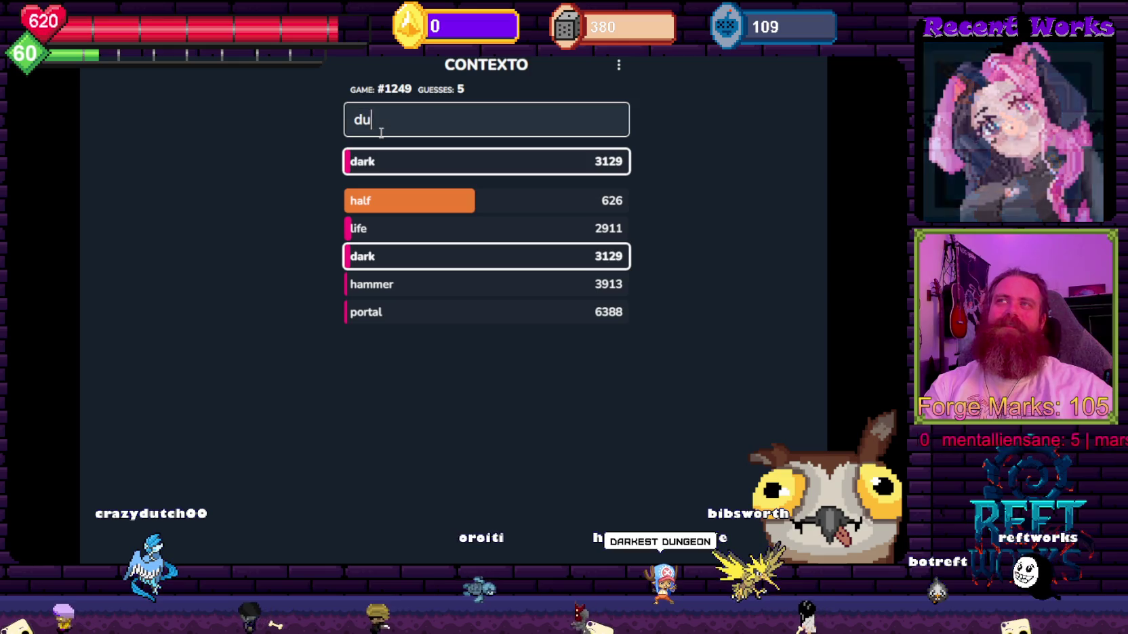
pyautogui.write('ngeon')
pyautogui.press('Return')
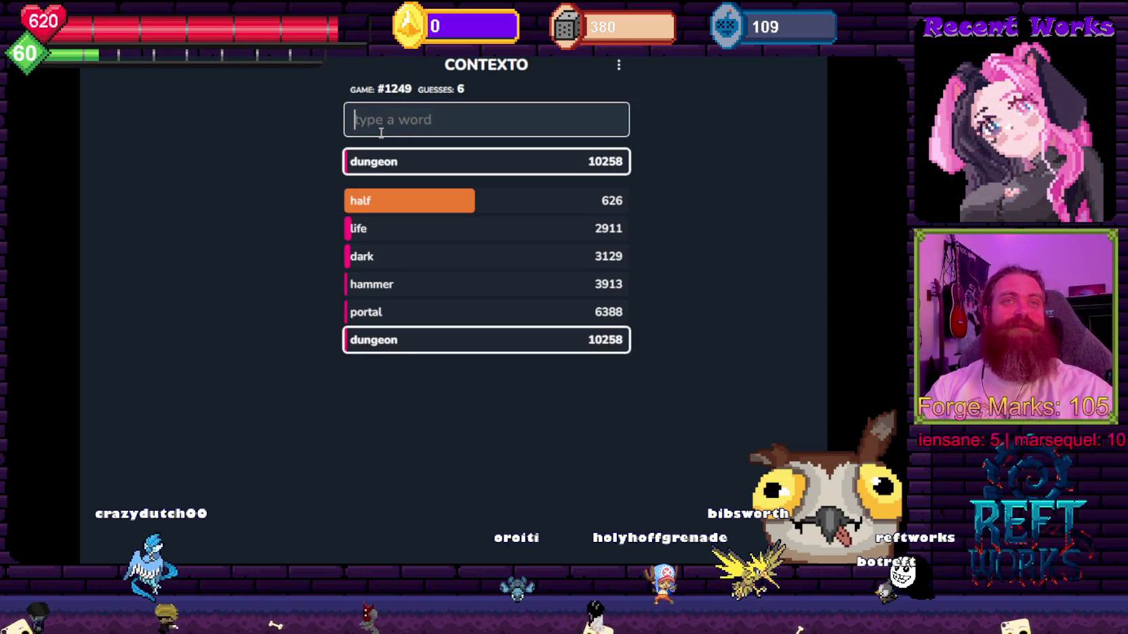
pyautogui.write('t')
pyautogui.press('Return')
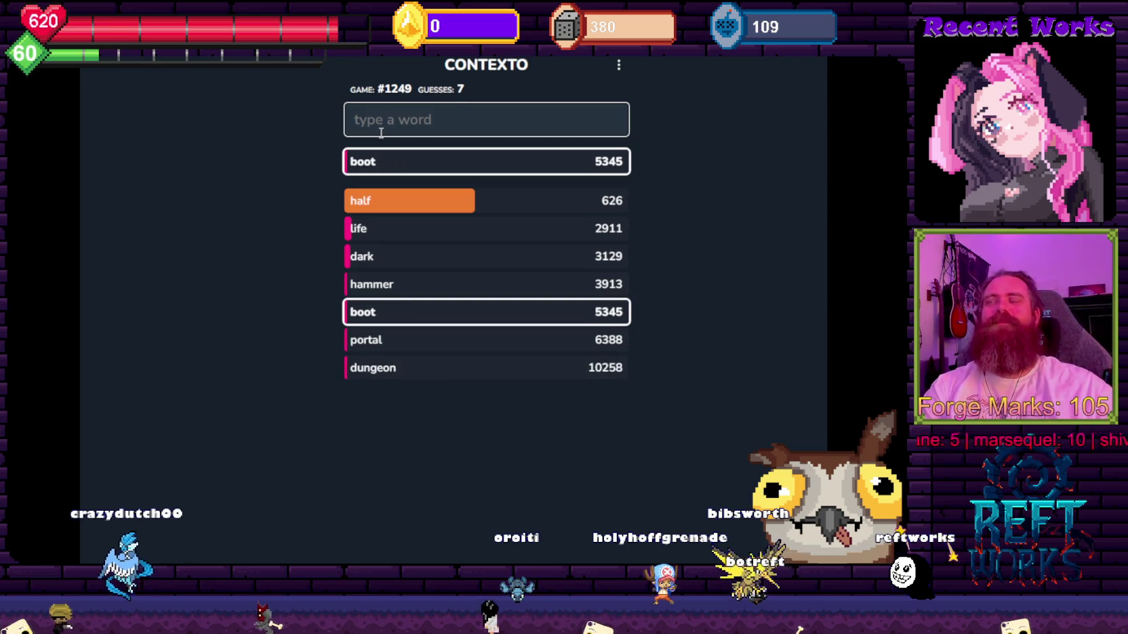
# Guess full (1878), quarter (2879) and optimist.
pyautogui.write('ful')
pyautogui.press('Return')
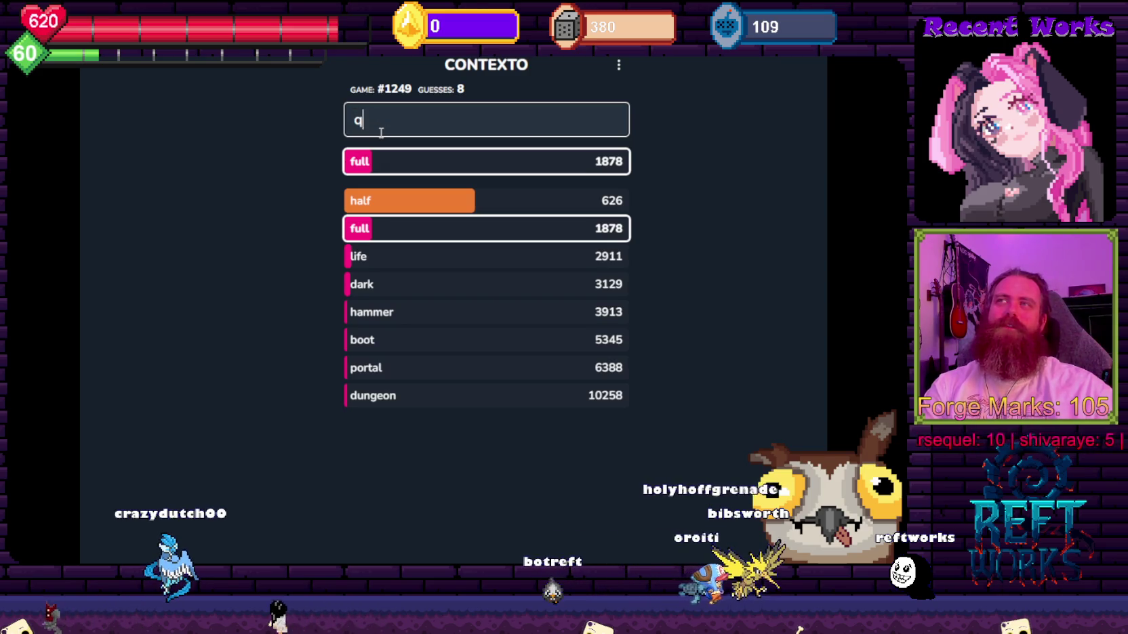
pyautogui.write('uarter')
pyautogui.press('Return')
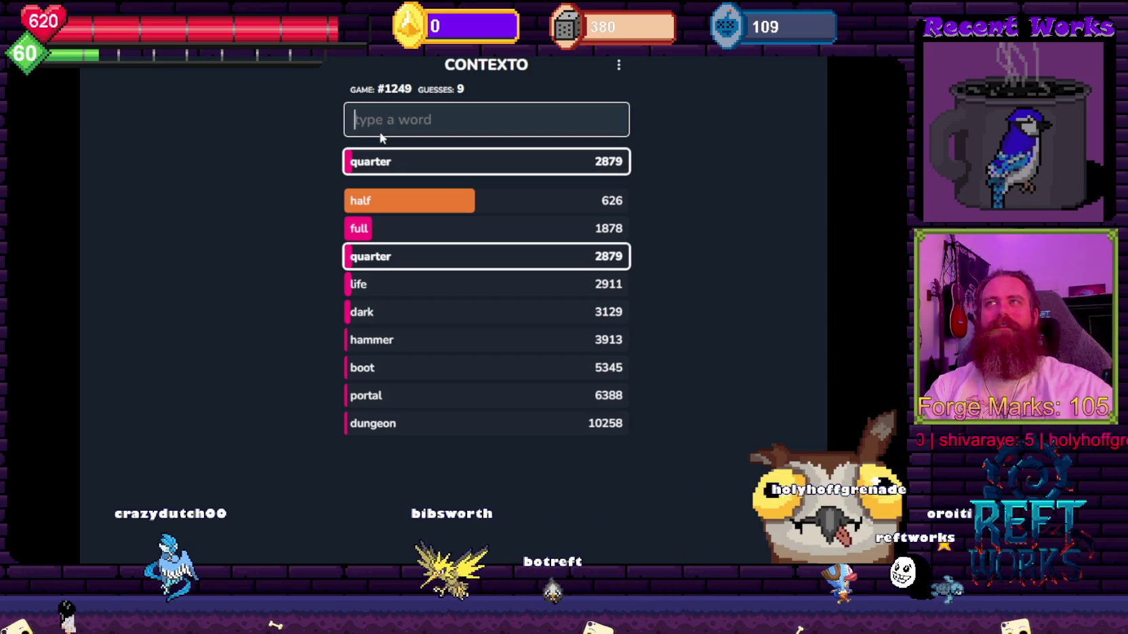
pyautogui.write('optimist')
pyautogui.press('Return')
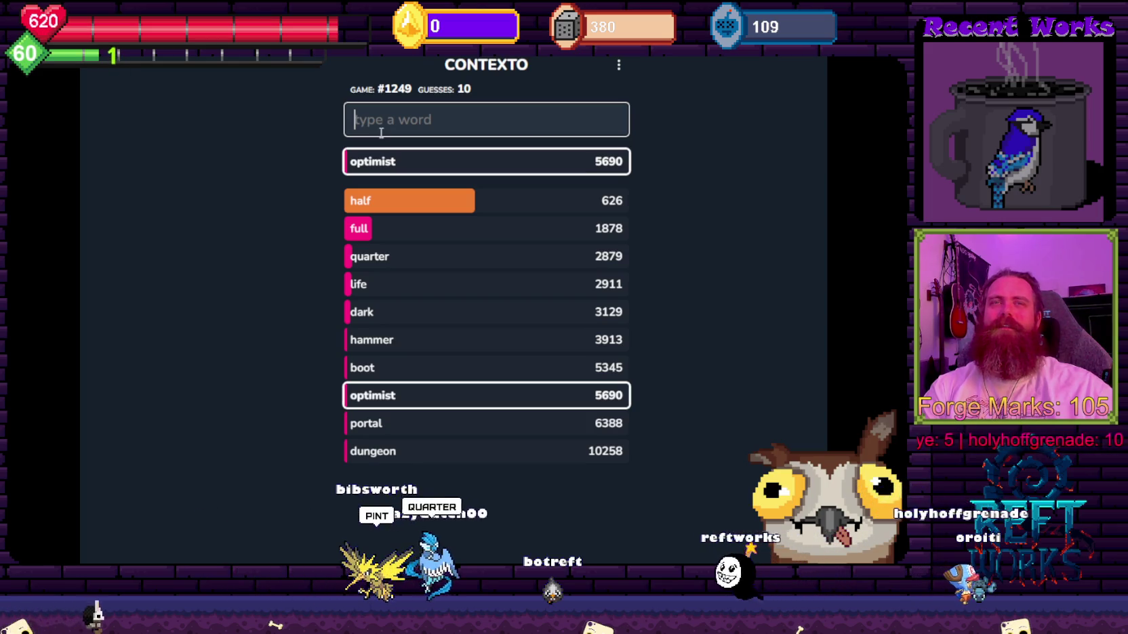
# Guess coin, pie, pizza (2024), food, clothes and fashion.
pyautogui.write('coin')
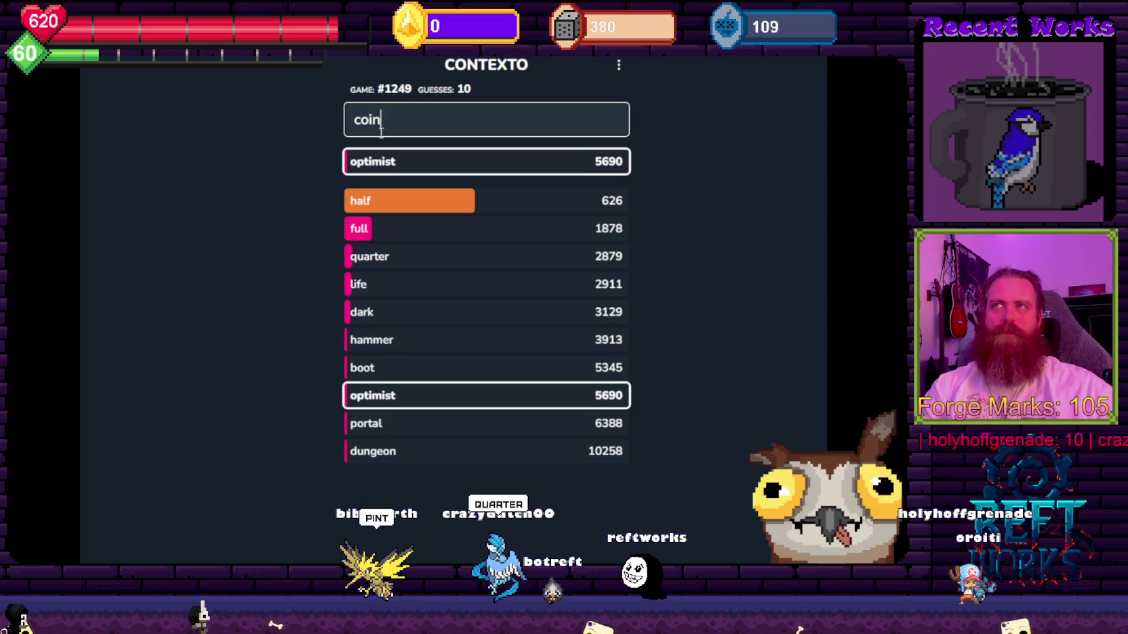
pyautogui.press('Return')
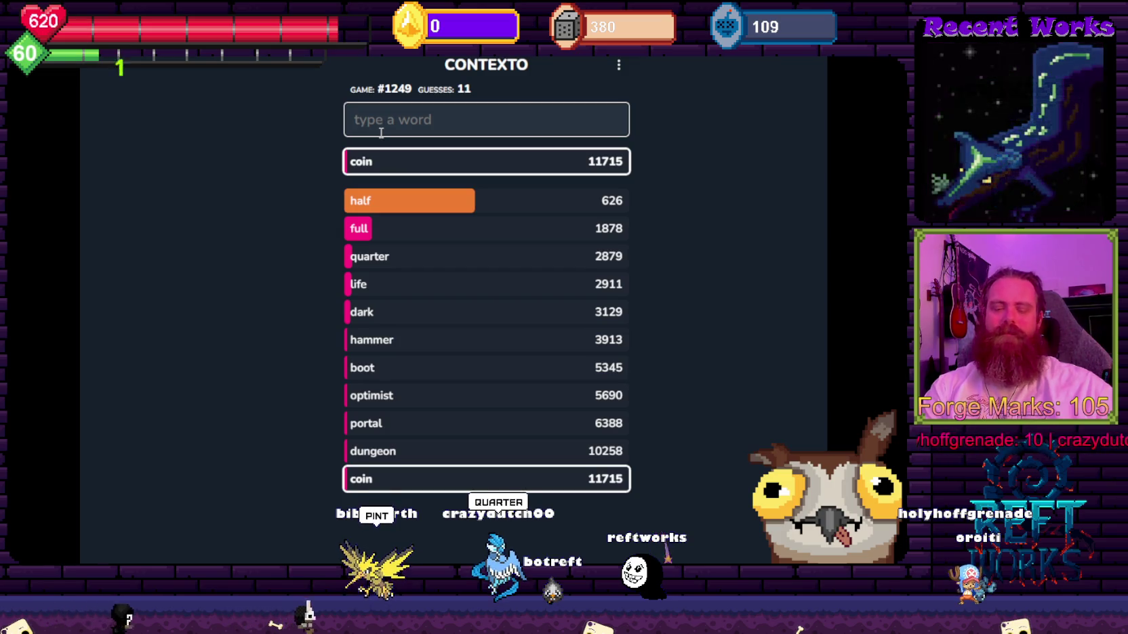
pyautogui.write('pie')
pyautogui.press('Return')
pyautogui.write('pizza')
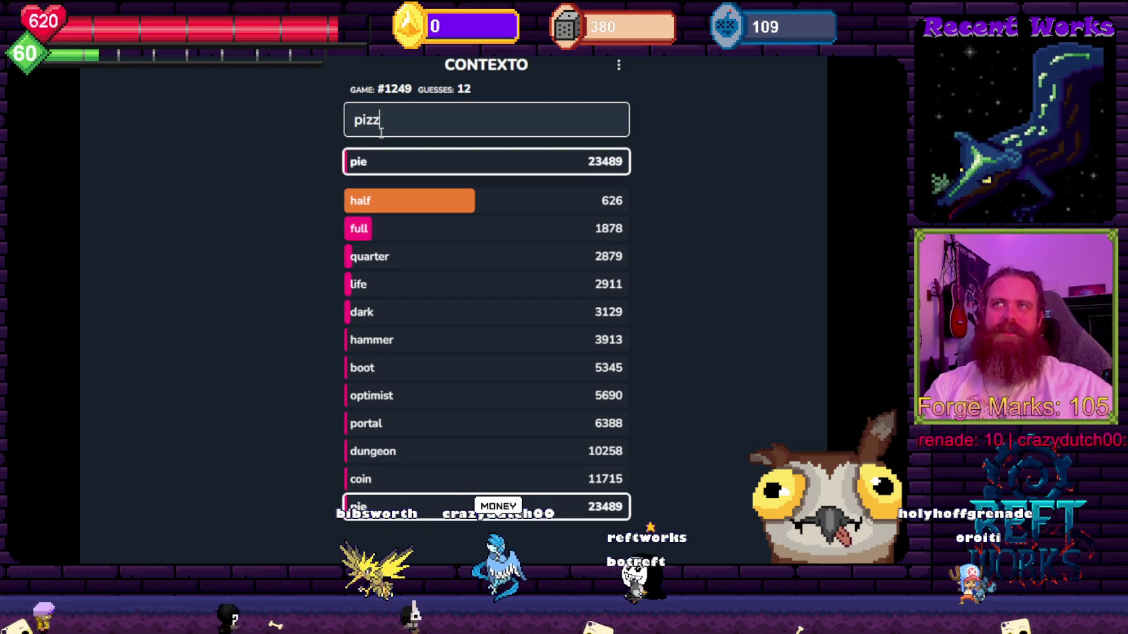
pyautogui.press('Return')
pyautogui.write('food')
pyautogui.press('Return')
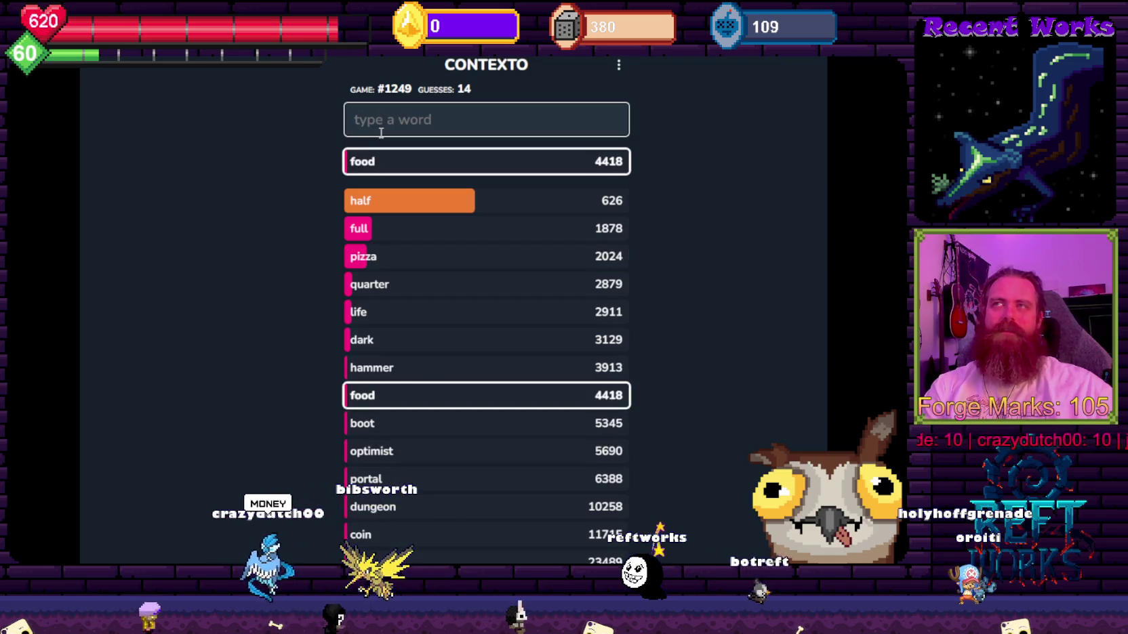
pyautogui.write('clothes')
pyautogui.press('Return')
pyautogui.write('ashion')
pyautogui.press('Return')
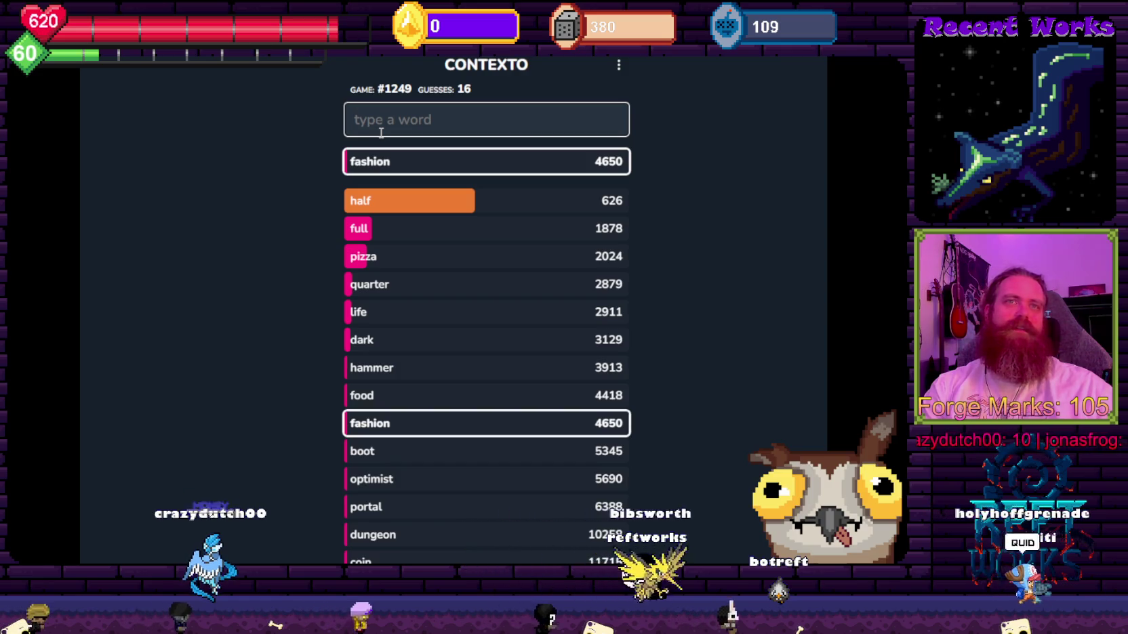
# Guess money after fixing a typo, then quid, toilet, pint and an uncounted word.
pyautogui.write('mohey')
pyautogui.press('Return')
pyautogui.press('BackSpace')
pyautogui.press('BackSpace')
pyautogui.press('BackSpace')
pyautogui.write('ney')
pyautogui.press('Return')
pyautogui.write('q')
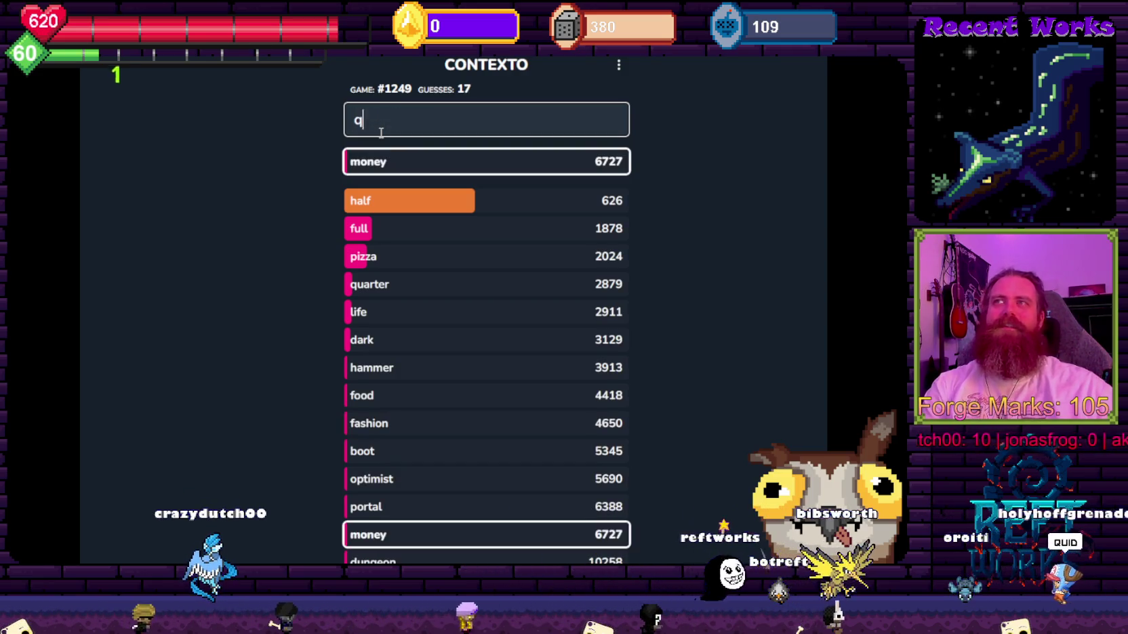
pyautogui.write('uid')
pyautogui.press('Return')
pyautogui.write('toi')
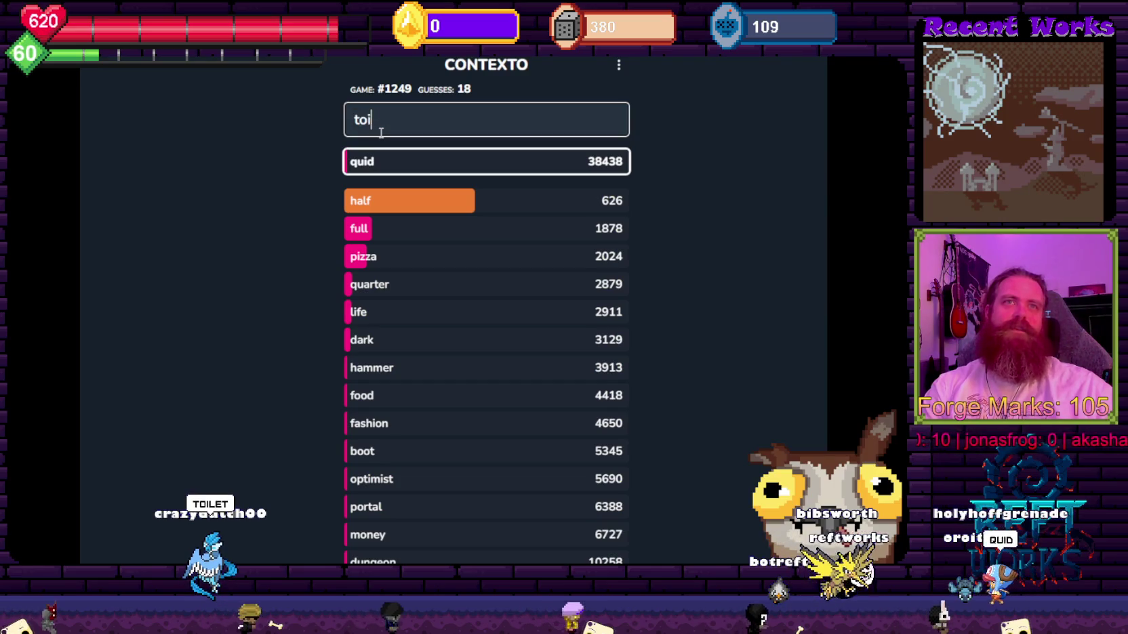
pyautogui.write('let')
pyautogui.press('Return')
pyautogui.write('pint')
pyautogui.press('Return')
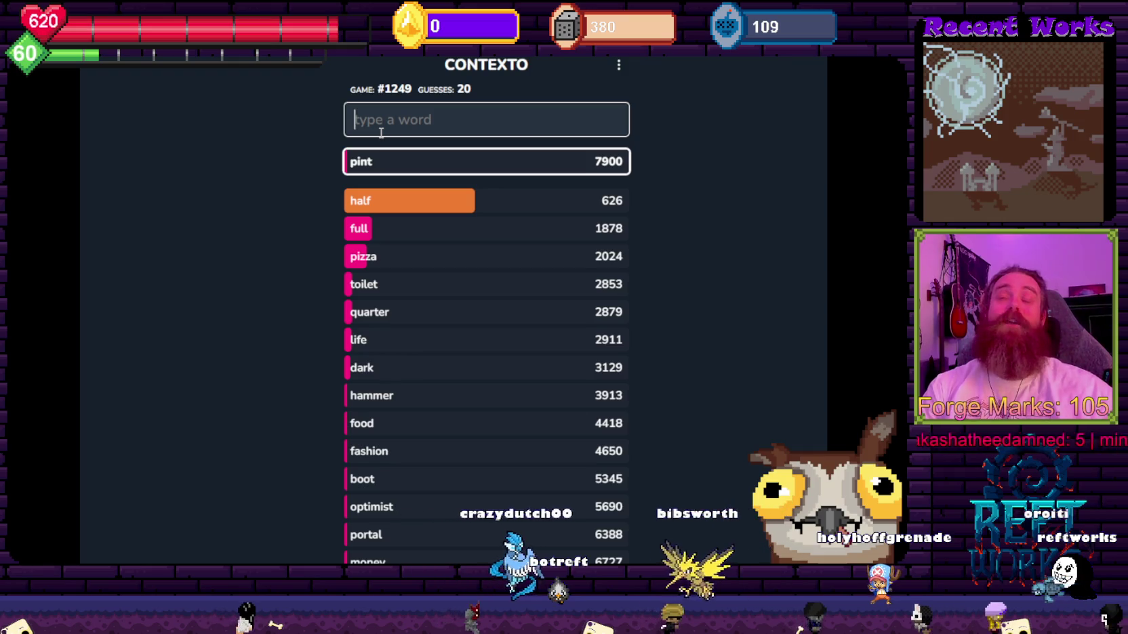
pyautogui.write('shit')
pyautogui.press('Return')
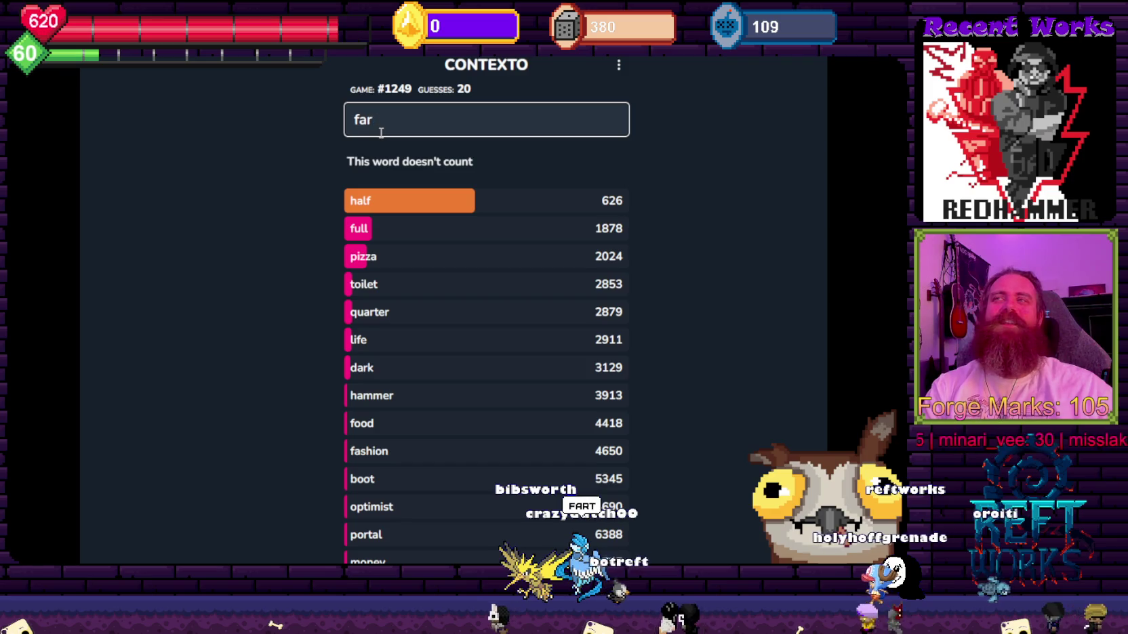
# Guess wheel (2306), slice, nose and car (3108), clearing the rejected word 'nflow'.
pyautogui.write('wheel')
pyautogui.press('Return')
pyautogui.write('slice')
pyautogui.press('Return')
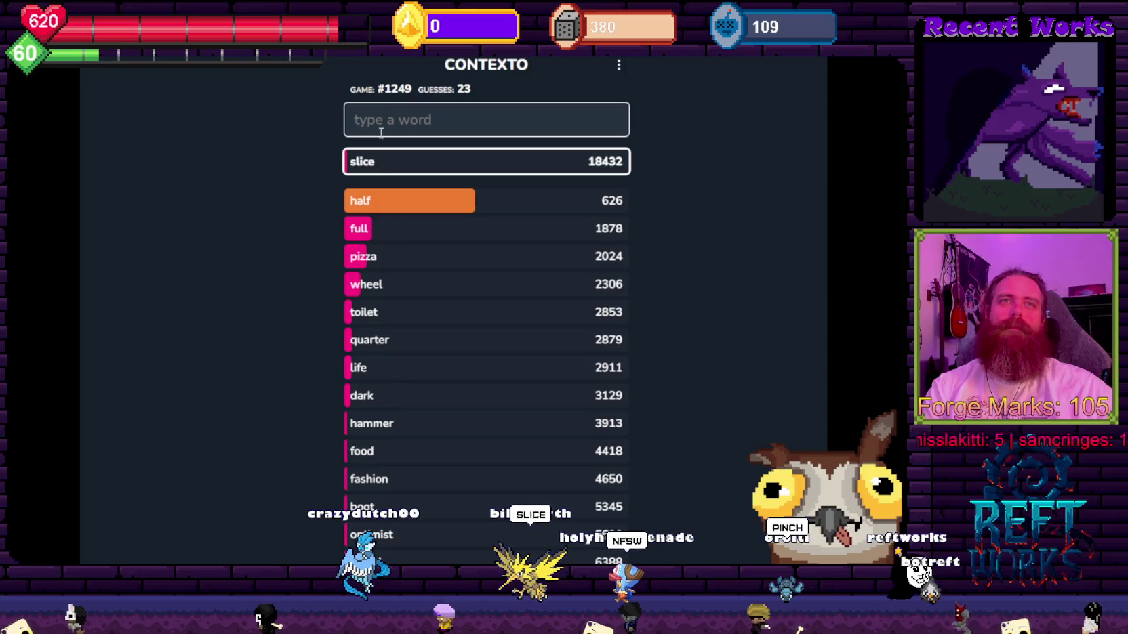
pyautogui.write('nflow')
pyautogui.press('Return')
pyautogui.press('BackSpace')
pyautogui.press('BackSpace')
pyautogui.press('BackSpace')
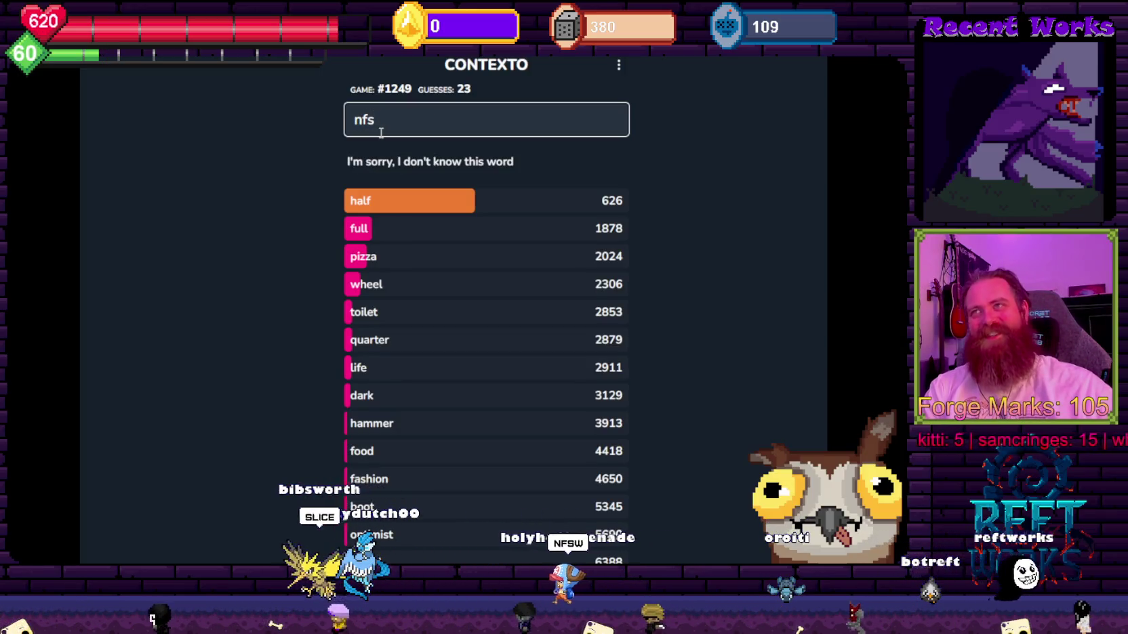
pyautogui.write('nose')
pyautogui.press('Return')
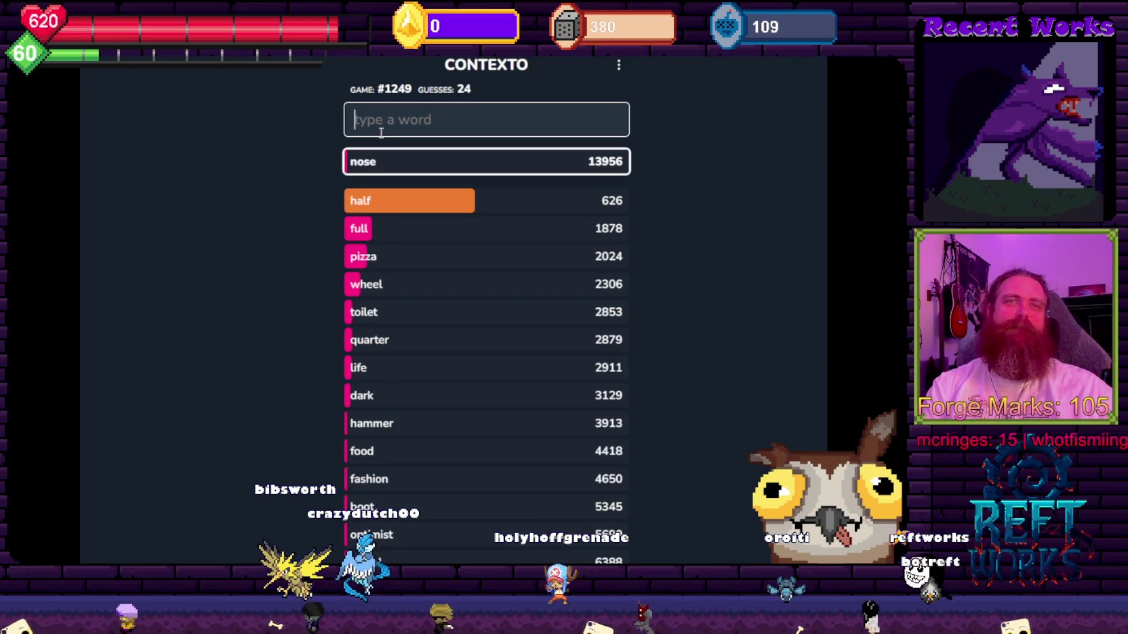
pyautogui.write('car')
pyautogui.press('Return')
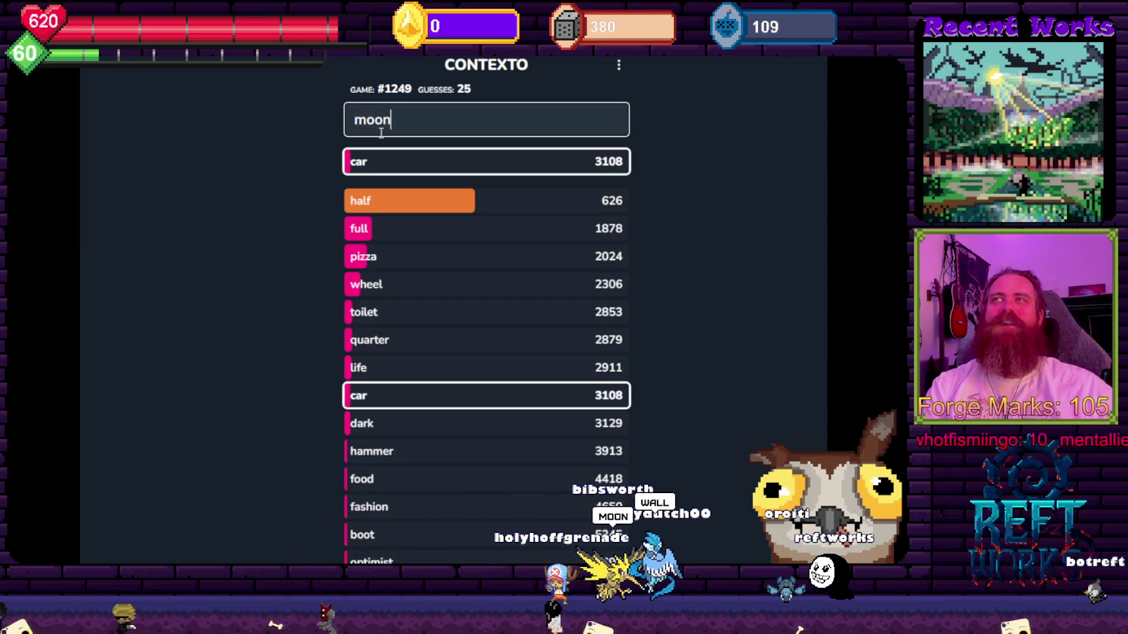
# Guess moon, wall, stars and monica, with monica jumping to 40.
pyautogui.press('Return')
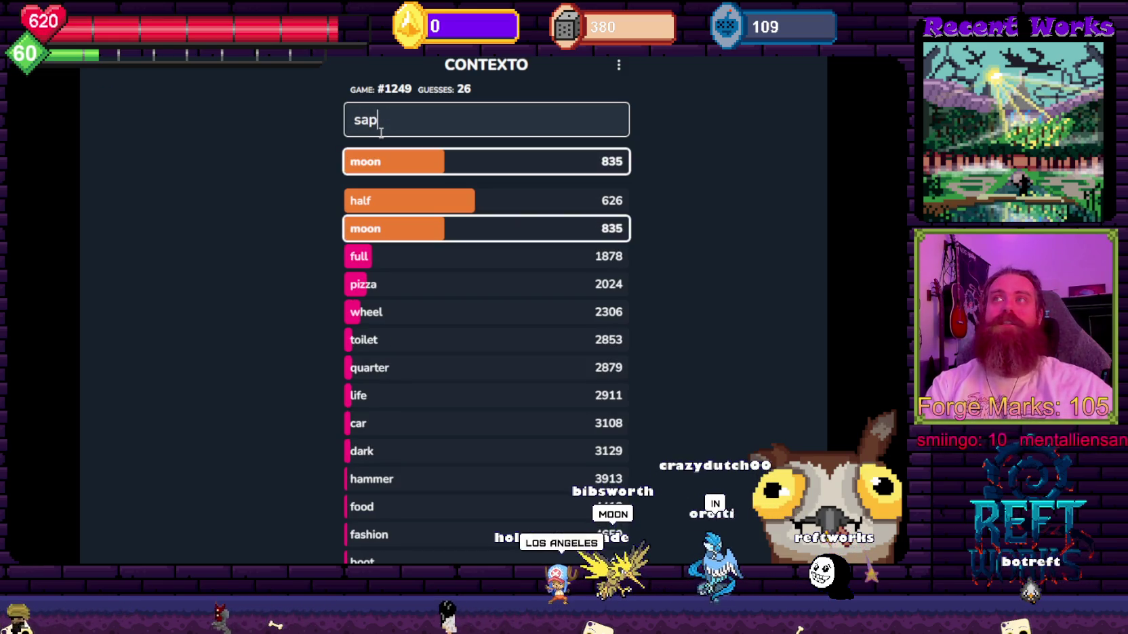
pyautogui.write('ce')
pyautogui.press('Return')
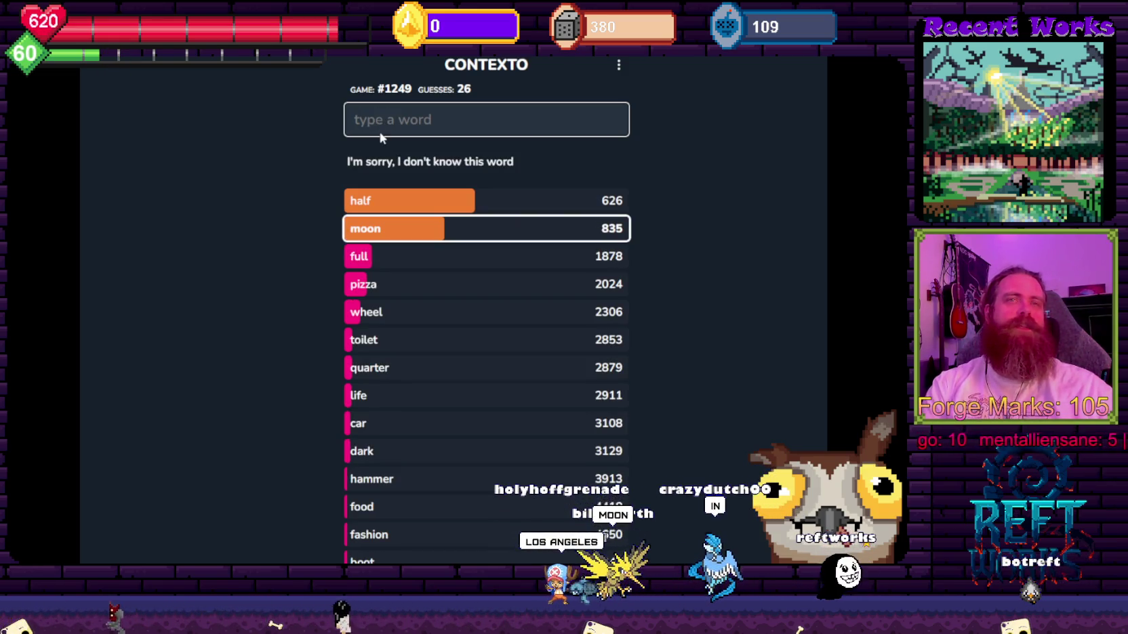
pyautogui.write('all')
pyautogui.press('Return')
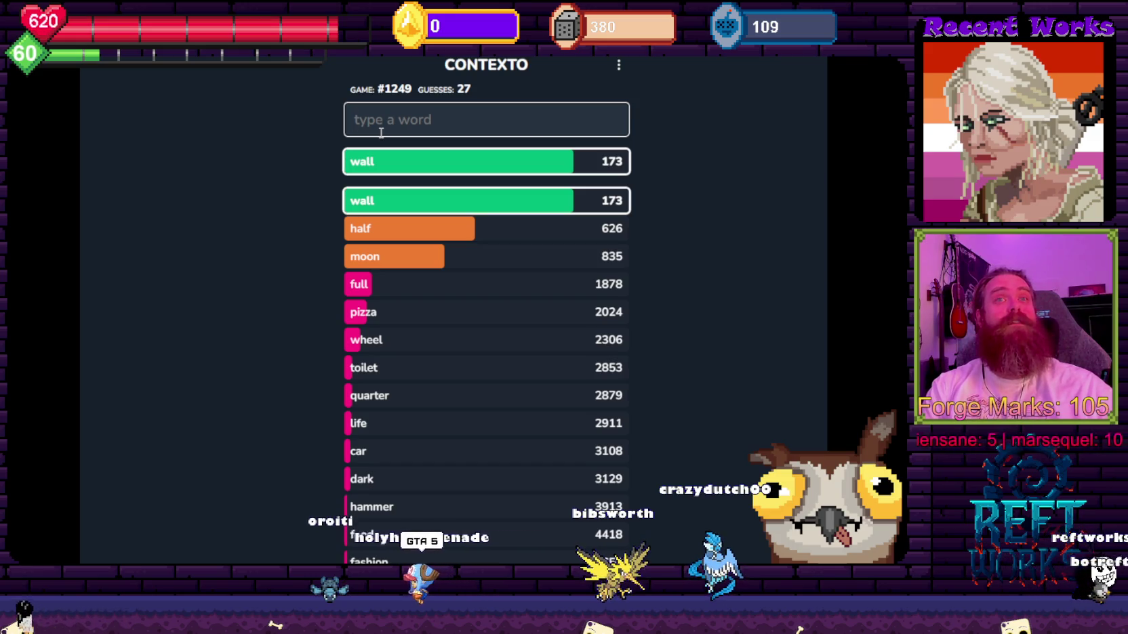
pyautogui.write('stars')
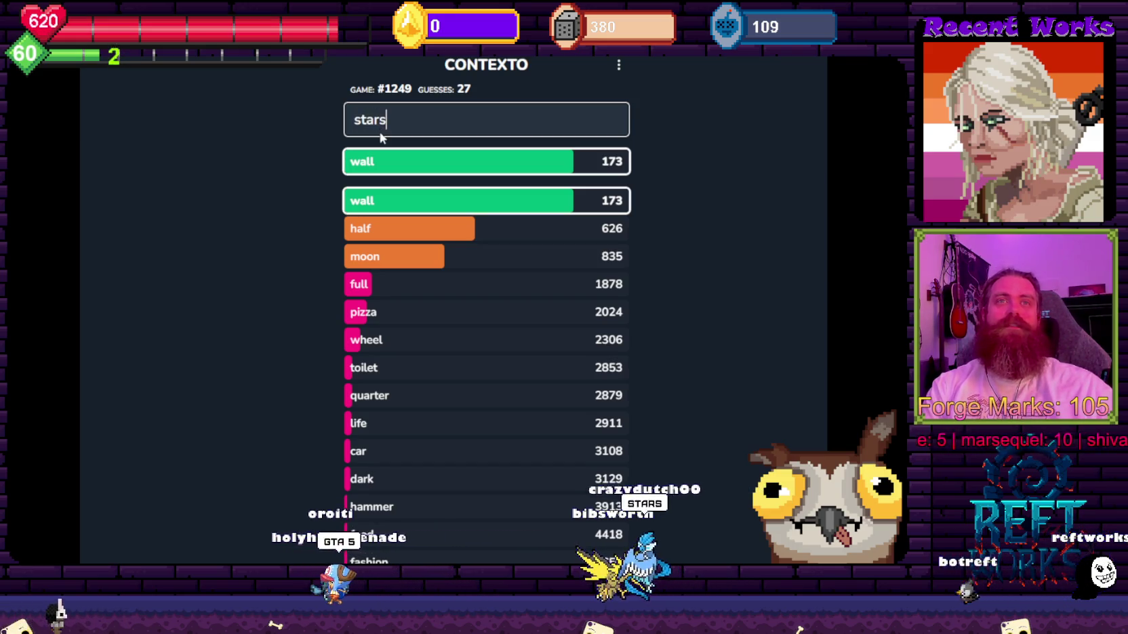
pyautogui.press('Return')
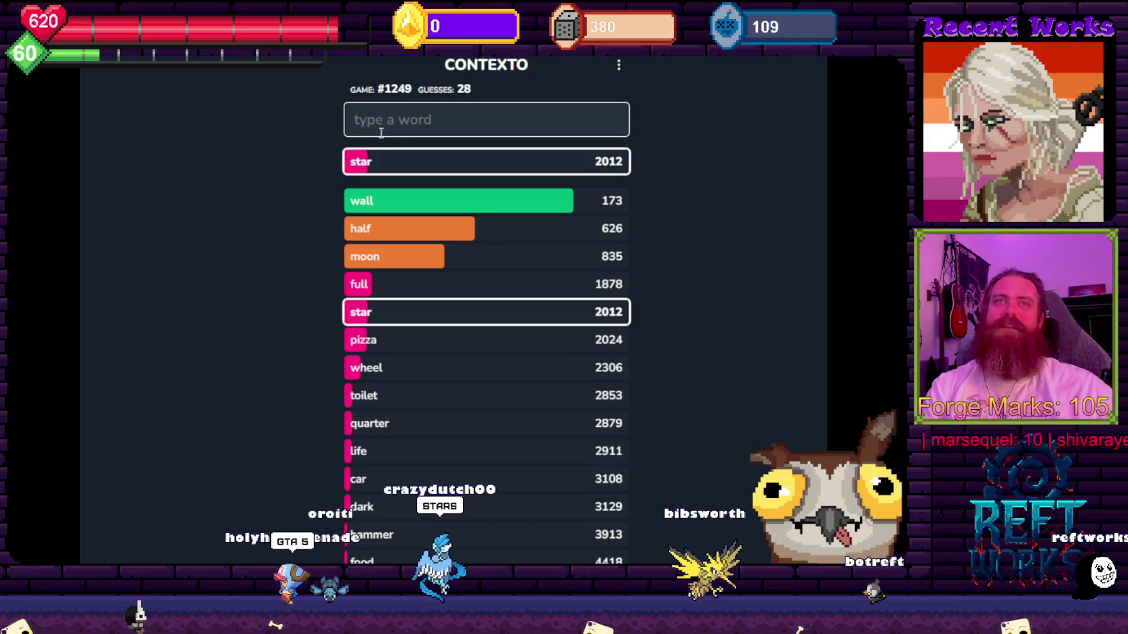
pyautogui.write('monica')
pyautogui.press('Return')
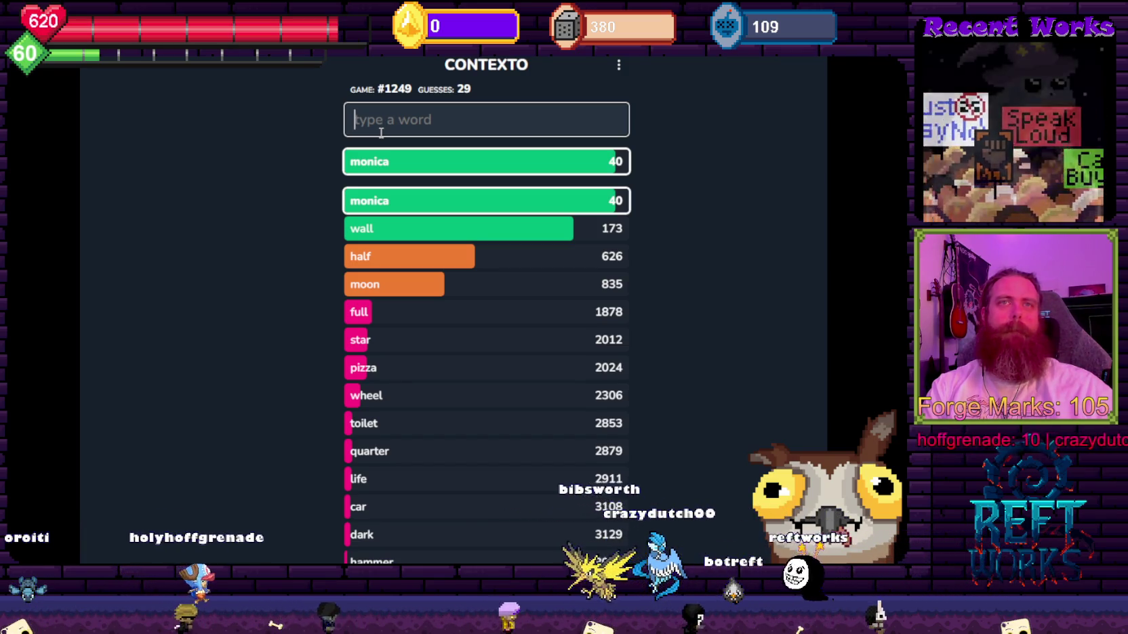
# Guess santa, house (165), ceiling, famous (122) and warning.
pyautogui.write('santa')
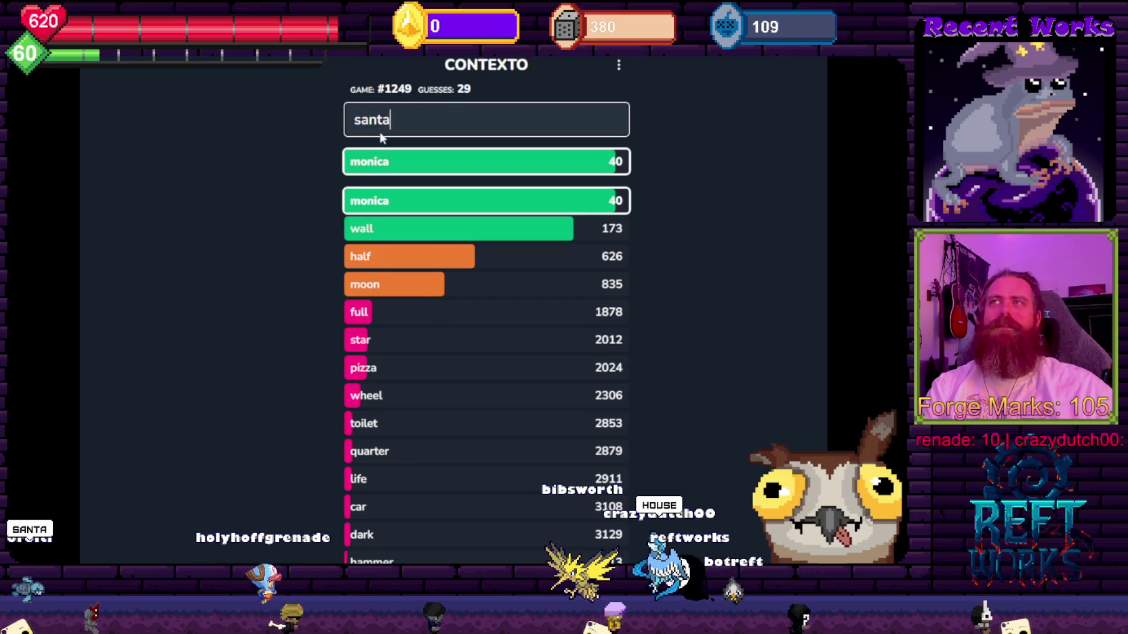
pyautogui.press('Return')
pyautogui.write('e')
pyautogui.press('Return')
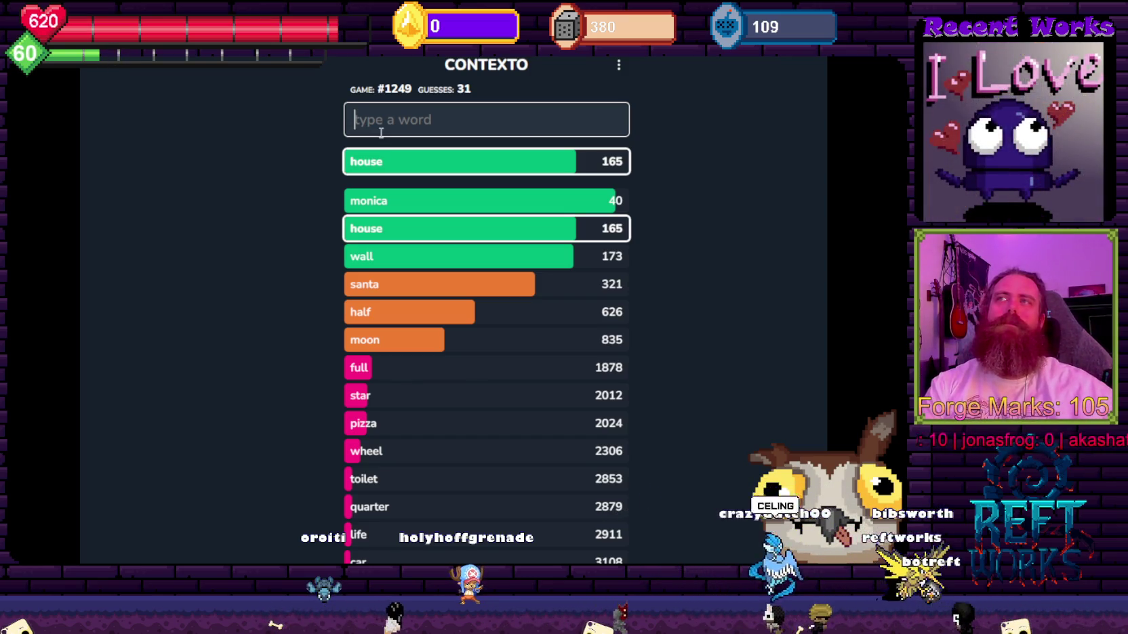
pyautogui.write('ceiling')
pyautogui.press('Return')
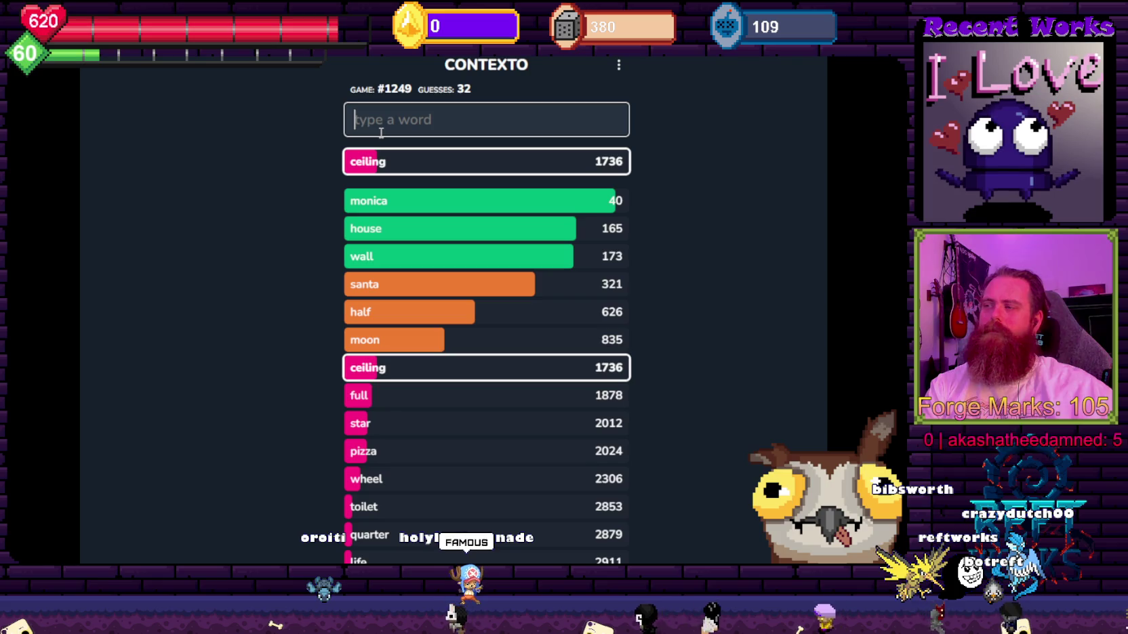
pyautogui.write('famous')
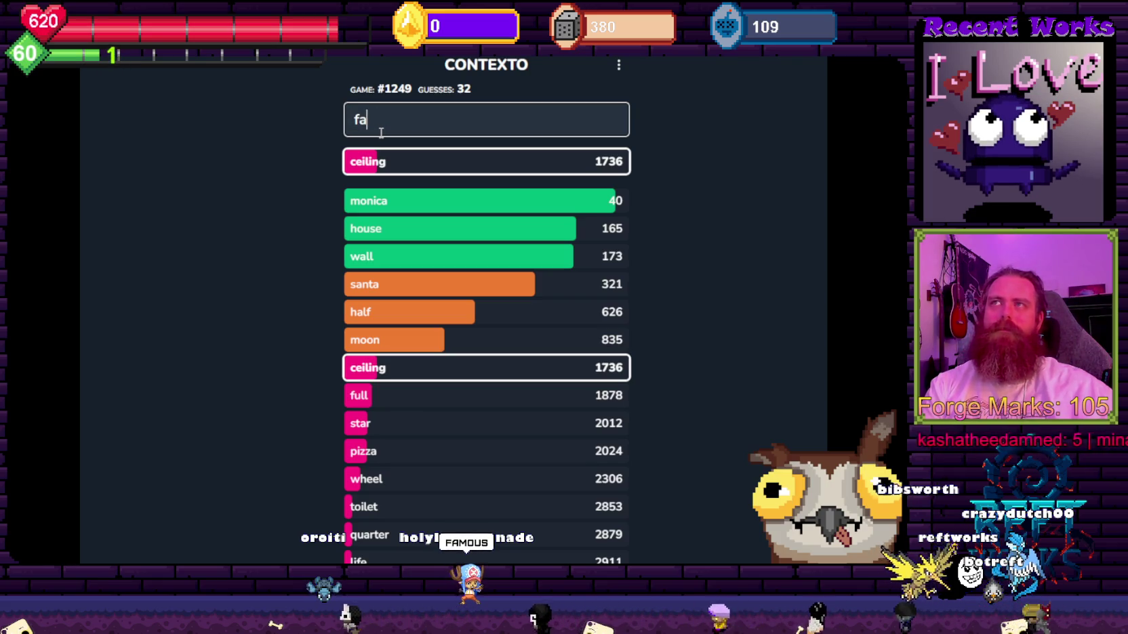
pyautogui.press('Return')
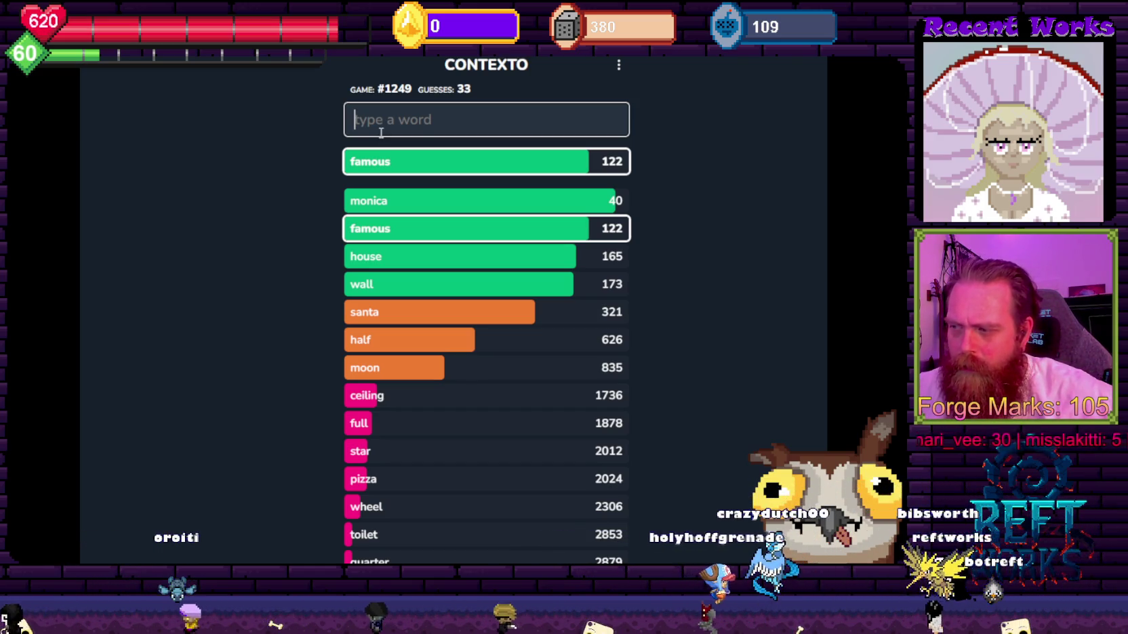
pyautogui.click(381, 133)
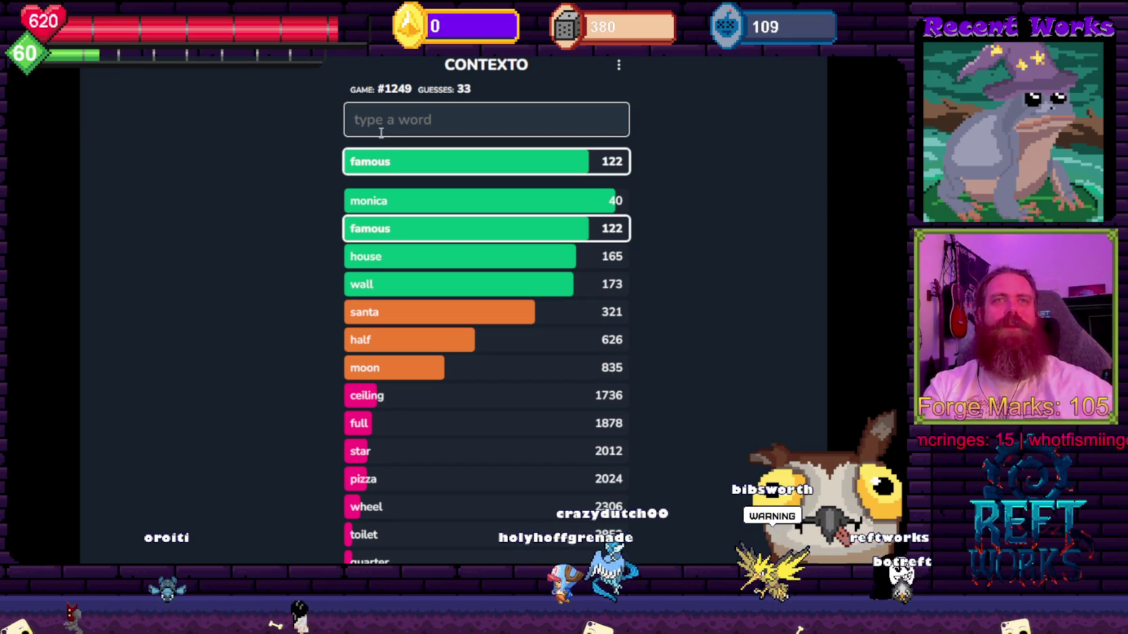
pyautogui.write('warning')
pyautogui.press('Return')
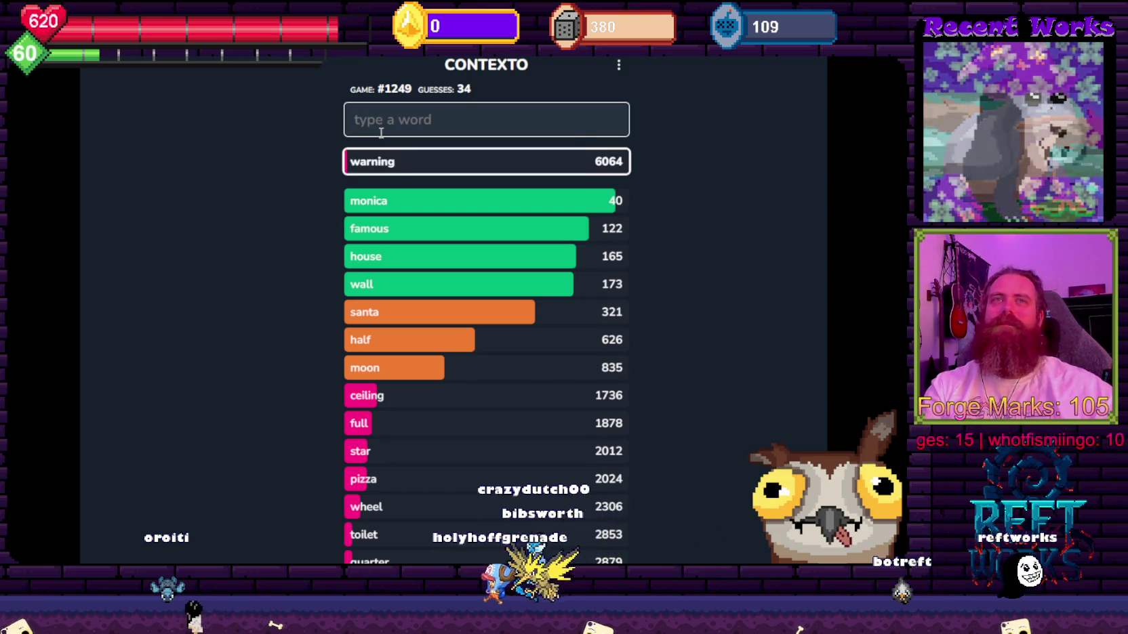
# Guess amusement (51) and park (52), resubmit warning, then guess doorbell.
pyautogui.write('amusement park')
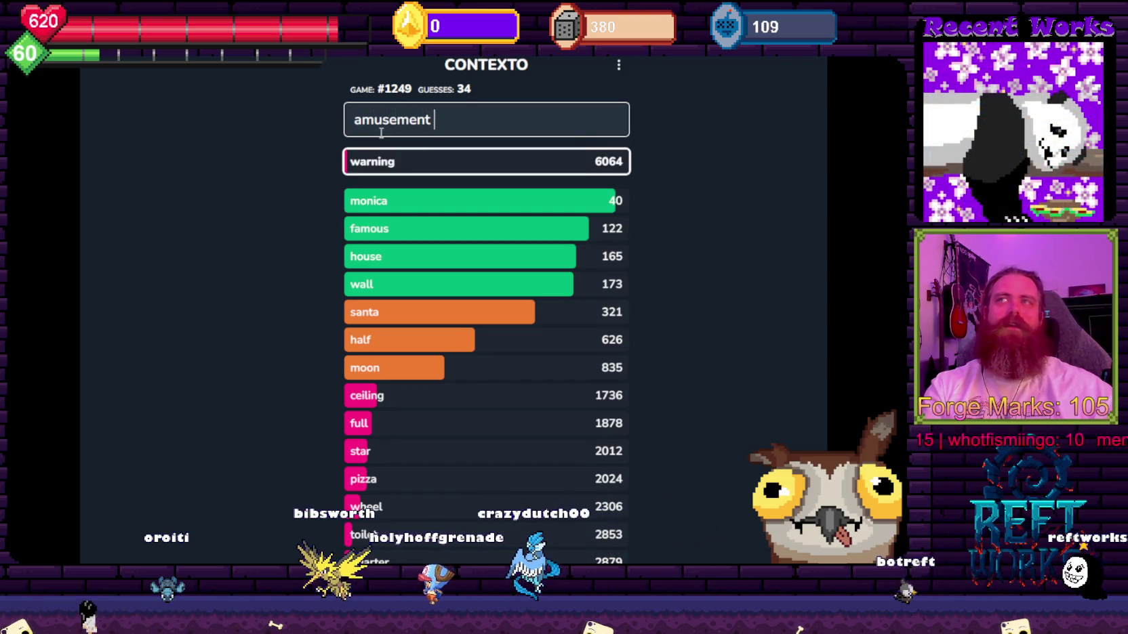
pyautogui.press('Return')
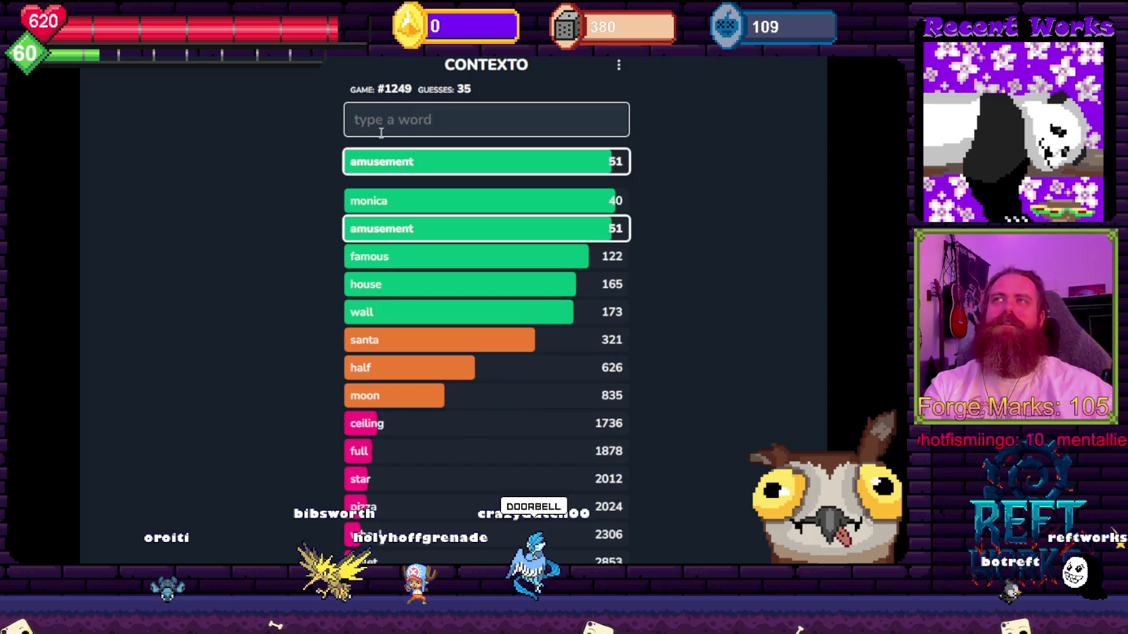
pyautogui.press('Return')
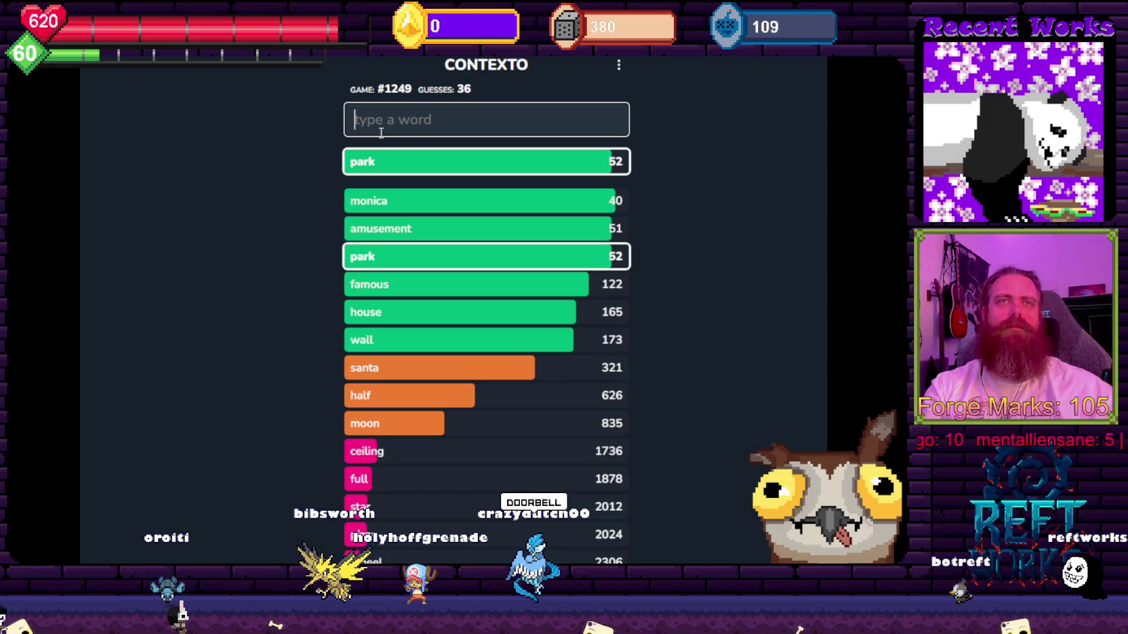
pyautogui.write('warning')
pyautogui.press('Return')
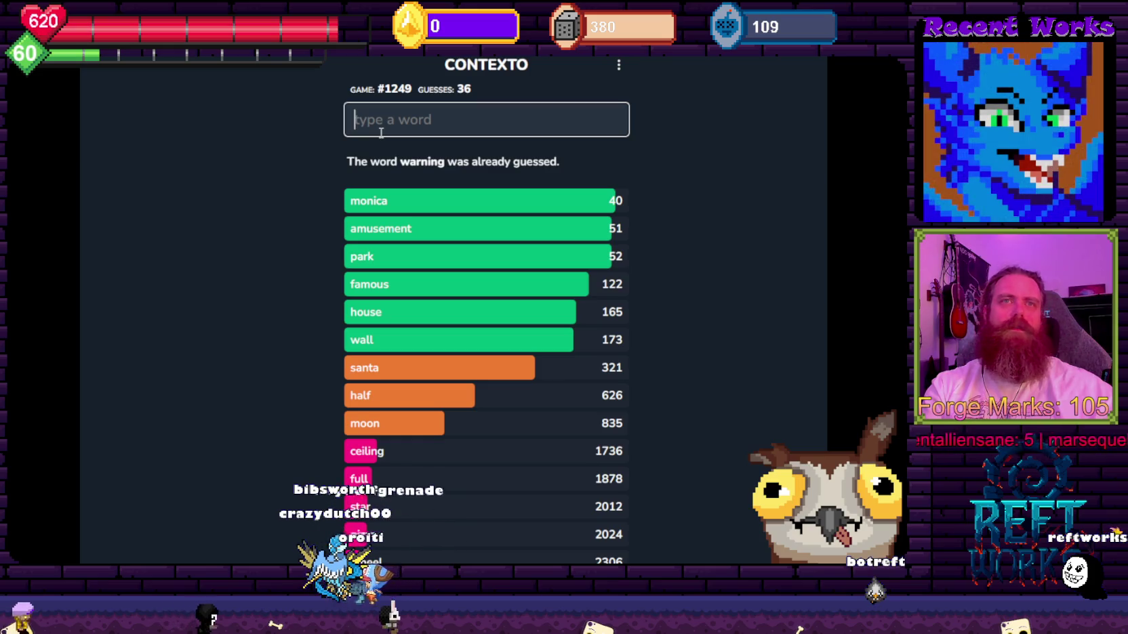
pyautogui.write('l')
pyautogui.press('Return')
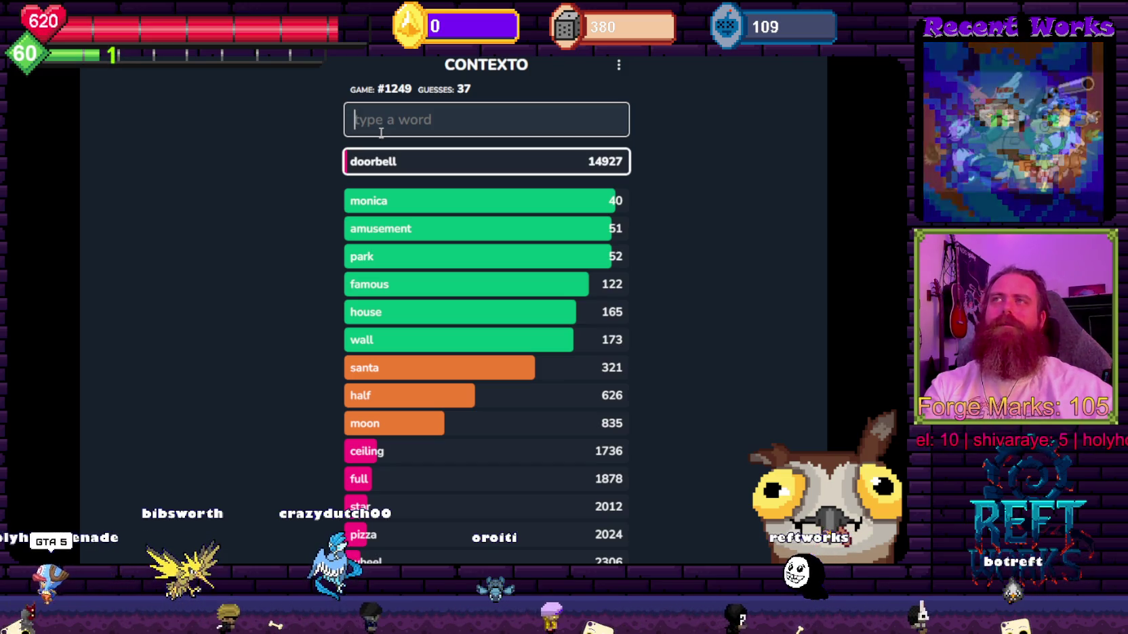
# Guess store, place, grand (fixing the typo 'gfa'), theft and auto.
pyautogui.write('re')
pyautogui.press('Return')
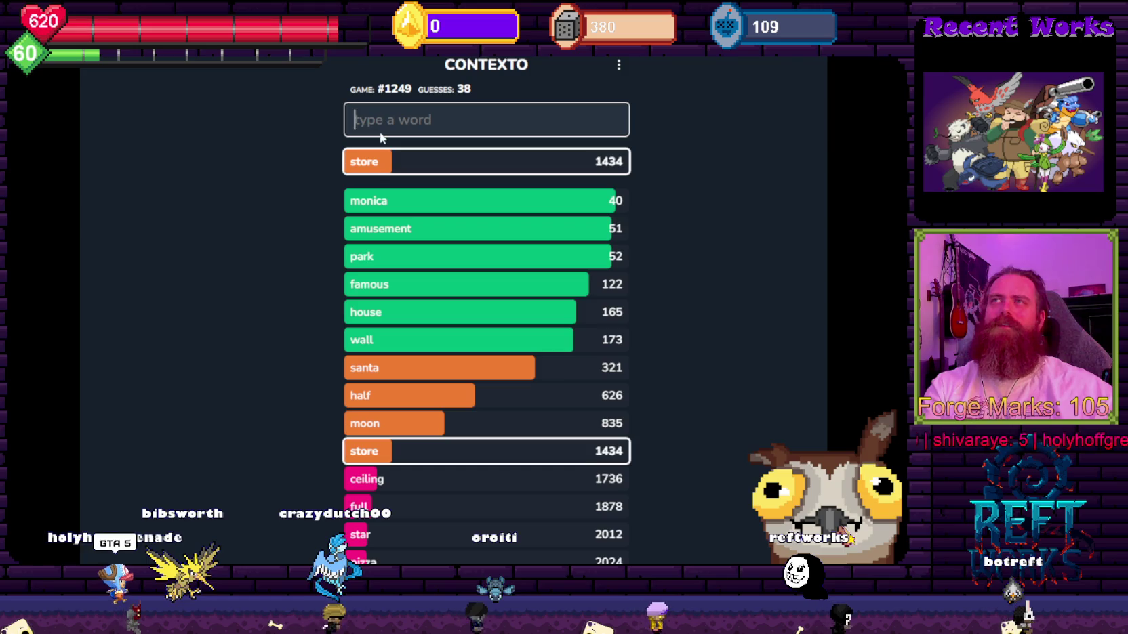
pyautogui.write('place')
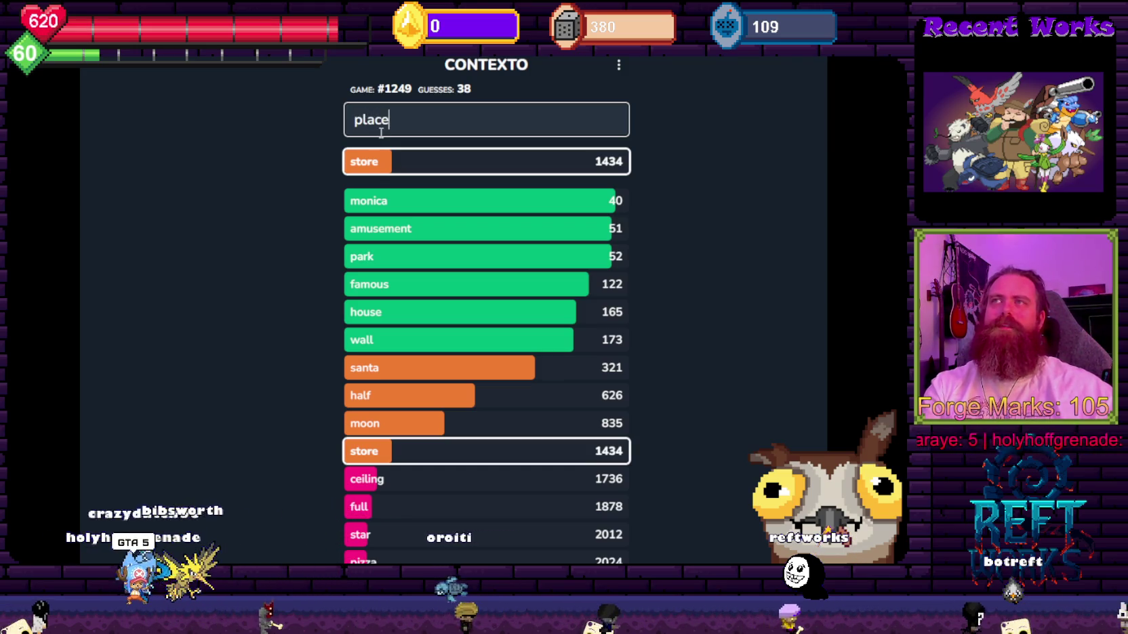
pyautogui.press('Return')
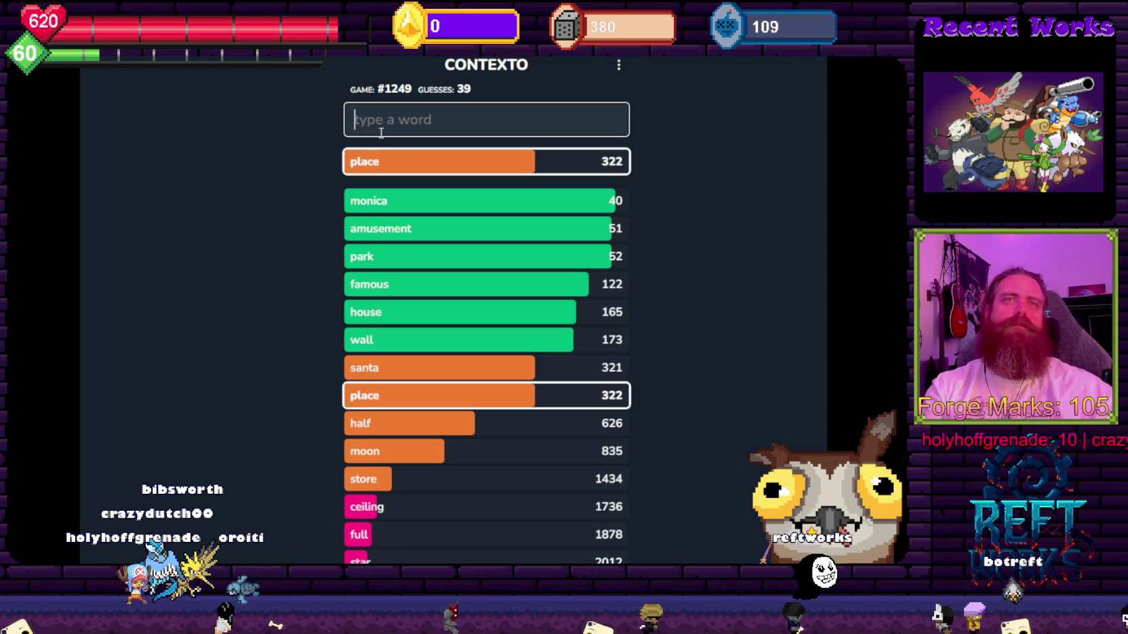
pyautogui.write('gfa')
pyautogui.press('Return')
pyautogui.press('BackSpace')
pyautogui.press('BackSpace')
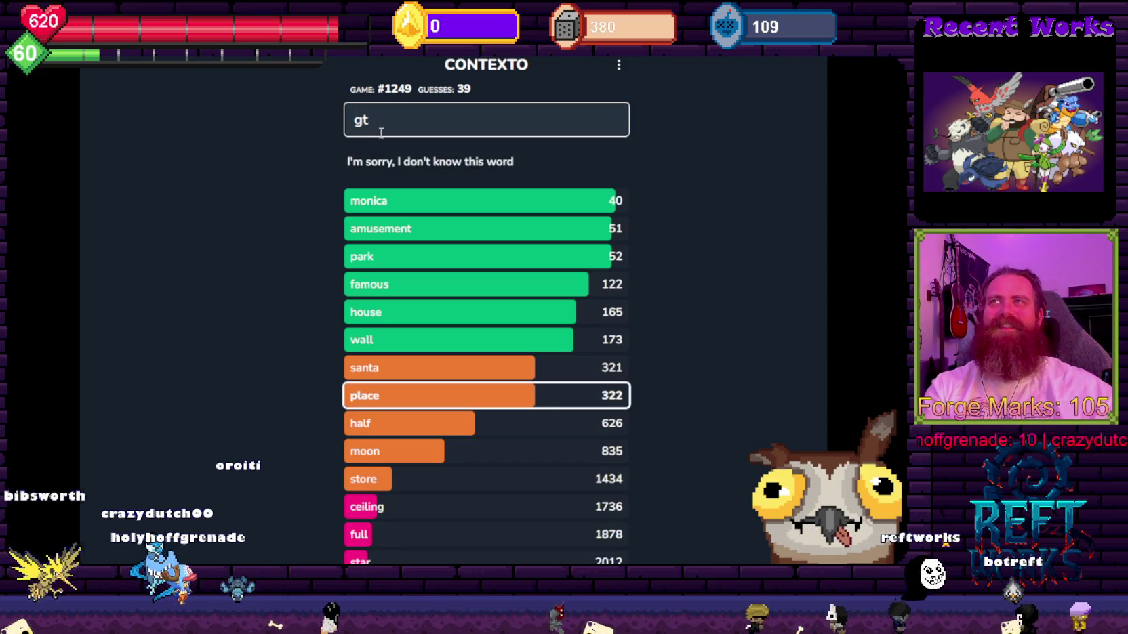
pyautogui.write('rand')
pyautogui.press('Return')
pyautogui.write('theft')
pyautogui.press('Return')
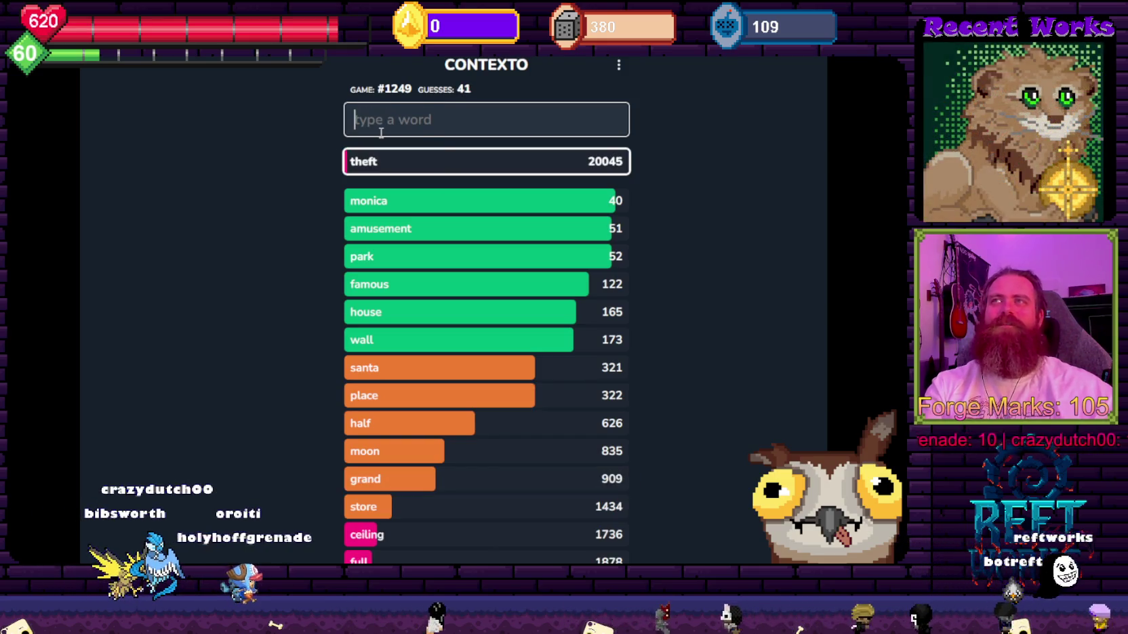
pyautogui.write('auto')
pyautogui.press('Return')
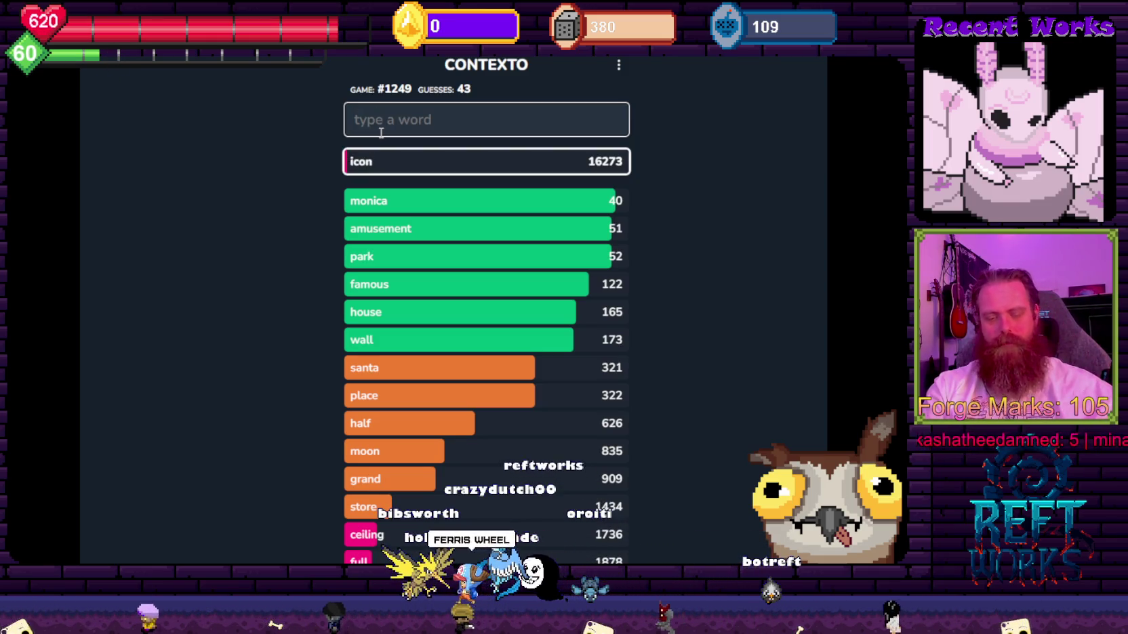
# Guess hallmark after correcting a misspelling, then landmark (235).
pyautogui.write('k')
pyautogui.press('Return')
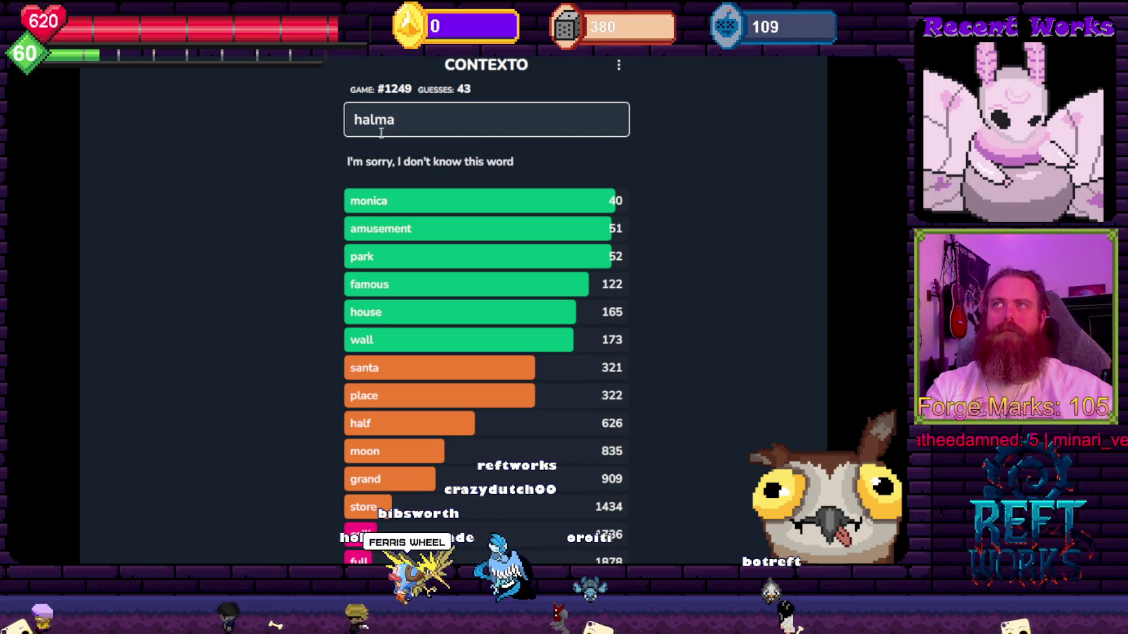
pyautogui.press('BackSpace')
pyautogui.press('BackSpace')
pyautogui.write('lmark')
pyautogui.press('Return')
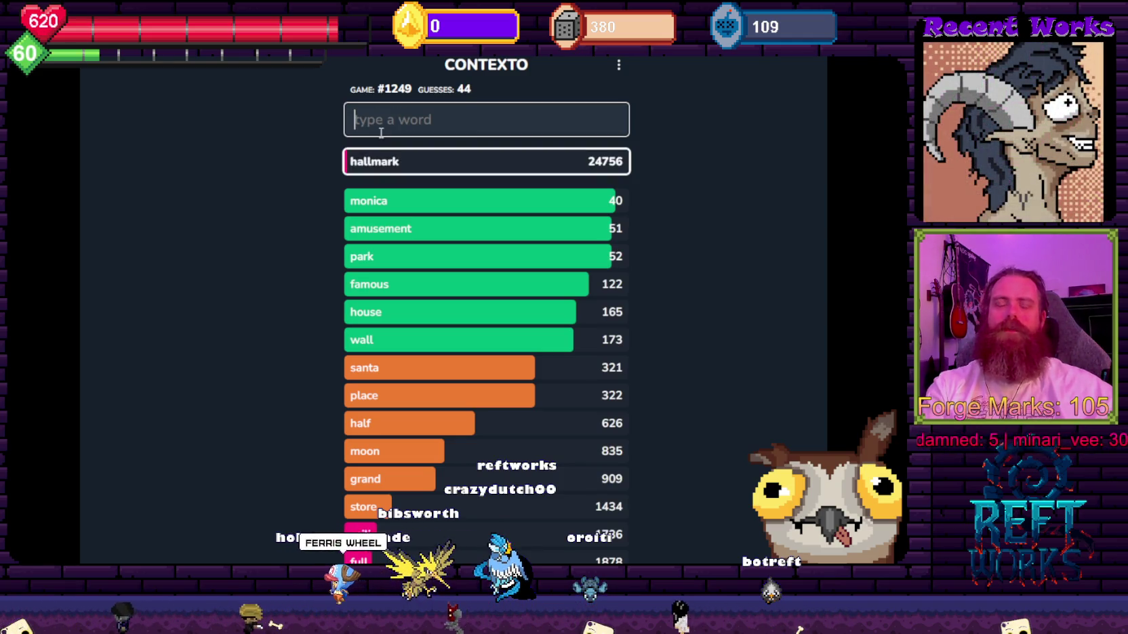
pyautogui.write('andmark')
pyautogui.press('Return')
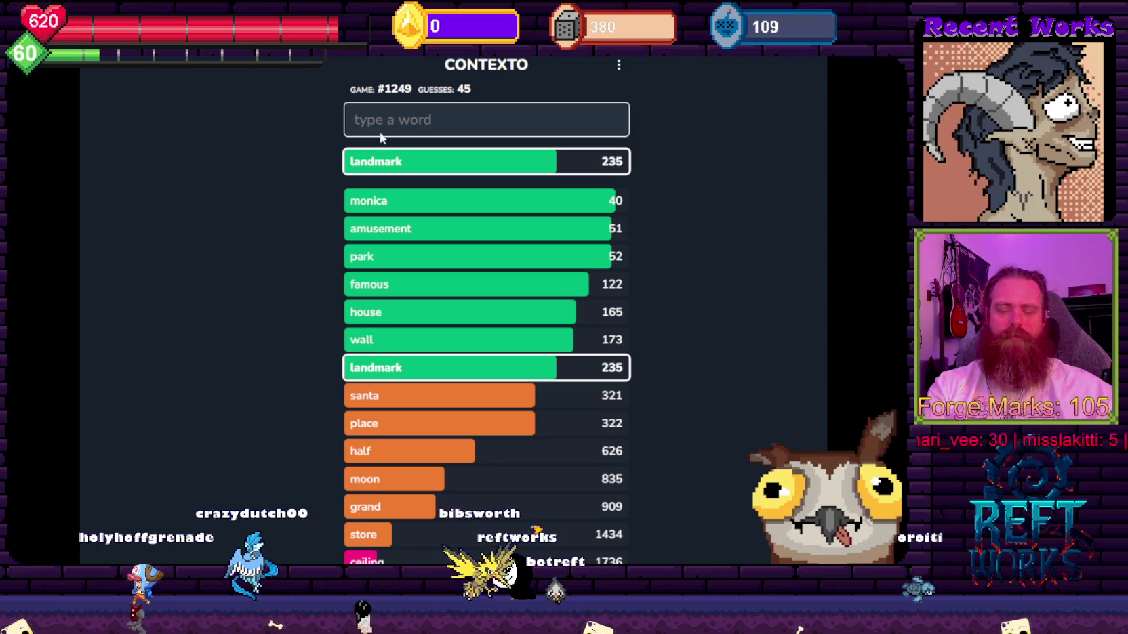
# Guess 'trap', 'tourist' and 'sight' in Contexto #1249.
pyautogui.write('trap')
pyautogui.press('Return')
pyautogui.write('tousi')
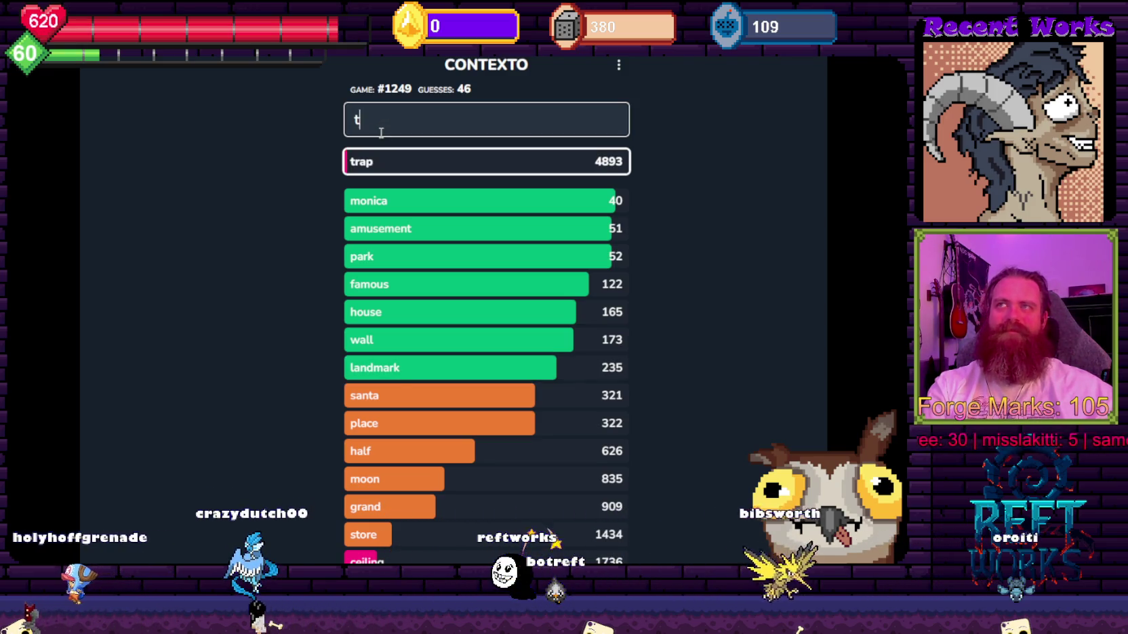
pyautogui.press('BackSpace')
pyautogui.press('BackSpace')
pyautogui.write('rist')
pyautogui.press('Return')
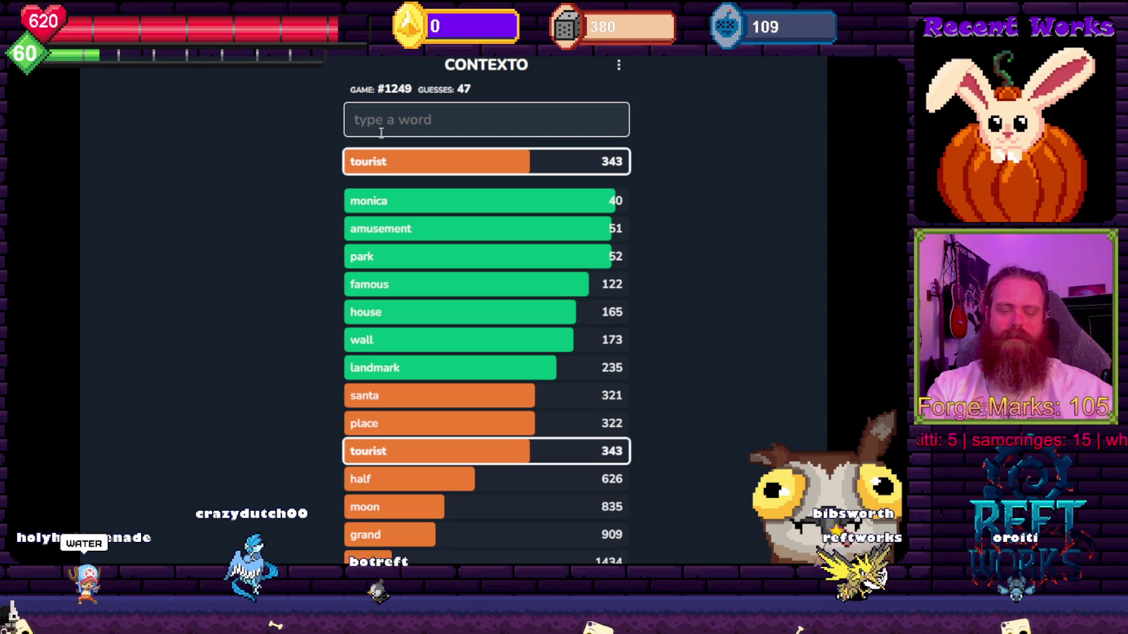
pyautogui.write('sight')
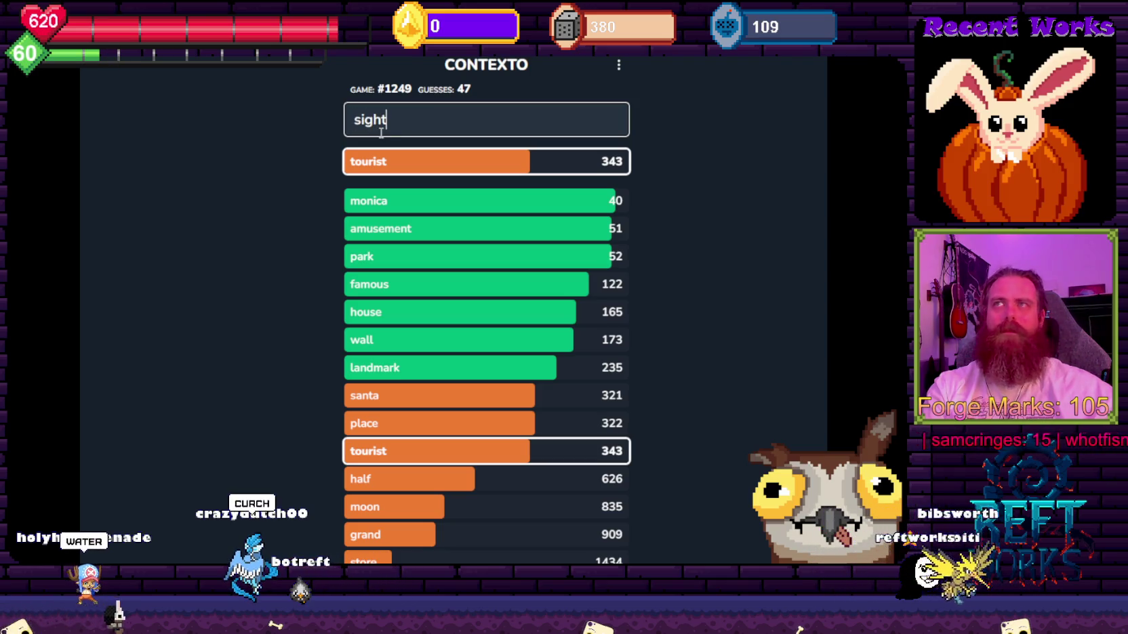
pyautogui.press('Return')
# Clear a rejected misspelling, then guess 'water', 'ferris', 'wheel' and 'church'.
pyautogui.write('ssee')
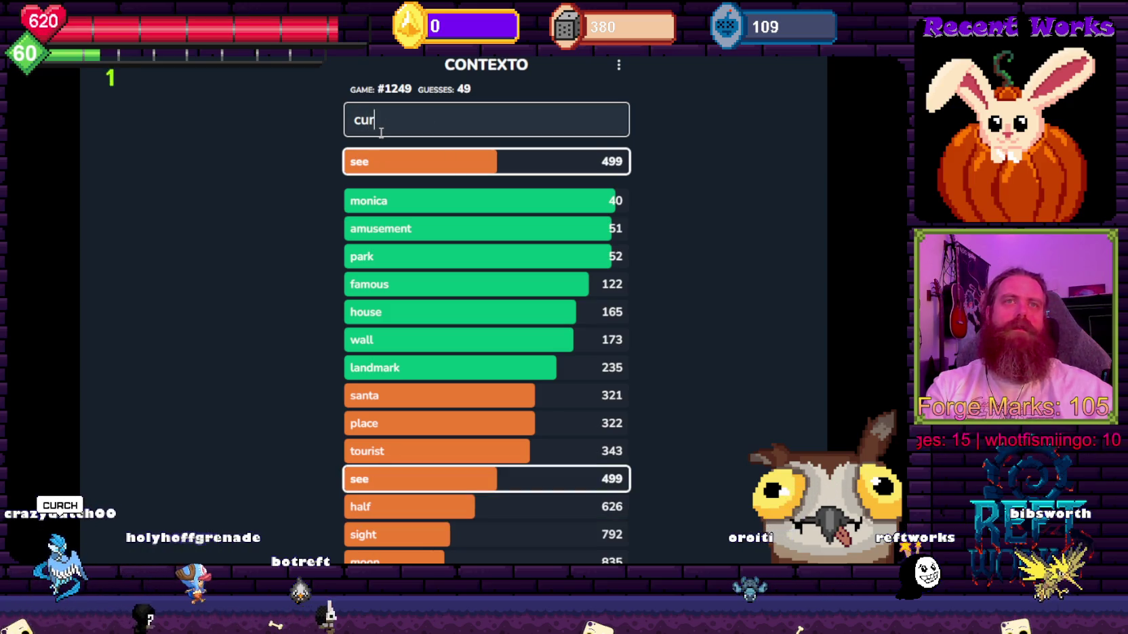
pyautogui.write('ch')
pyautogui.press('Return')
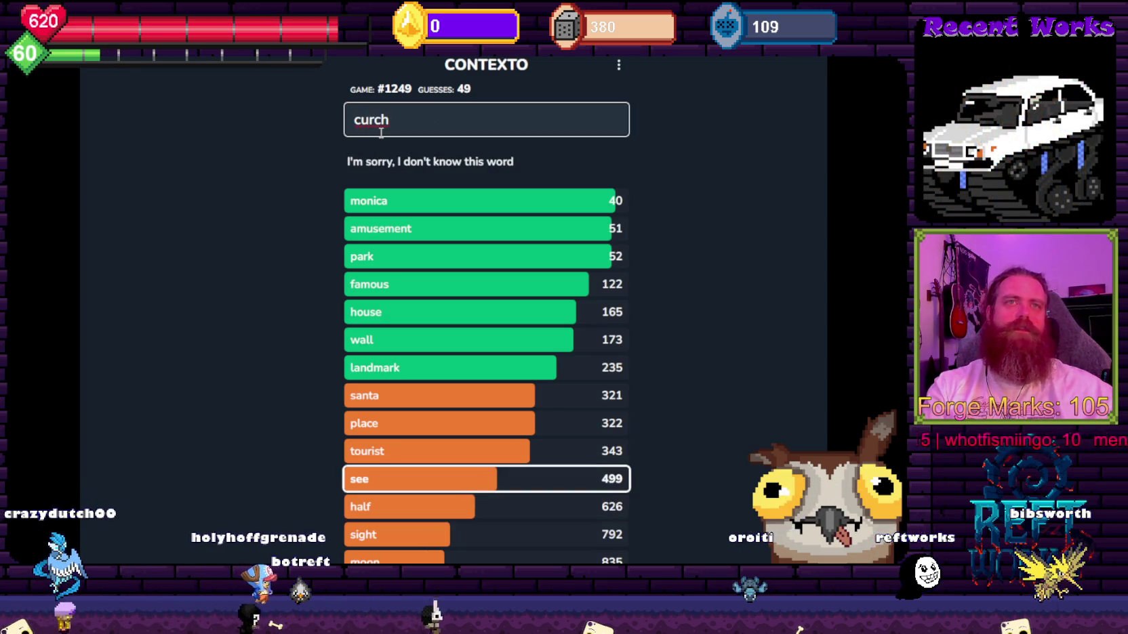
pyautogui.press('BackSpace')
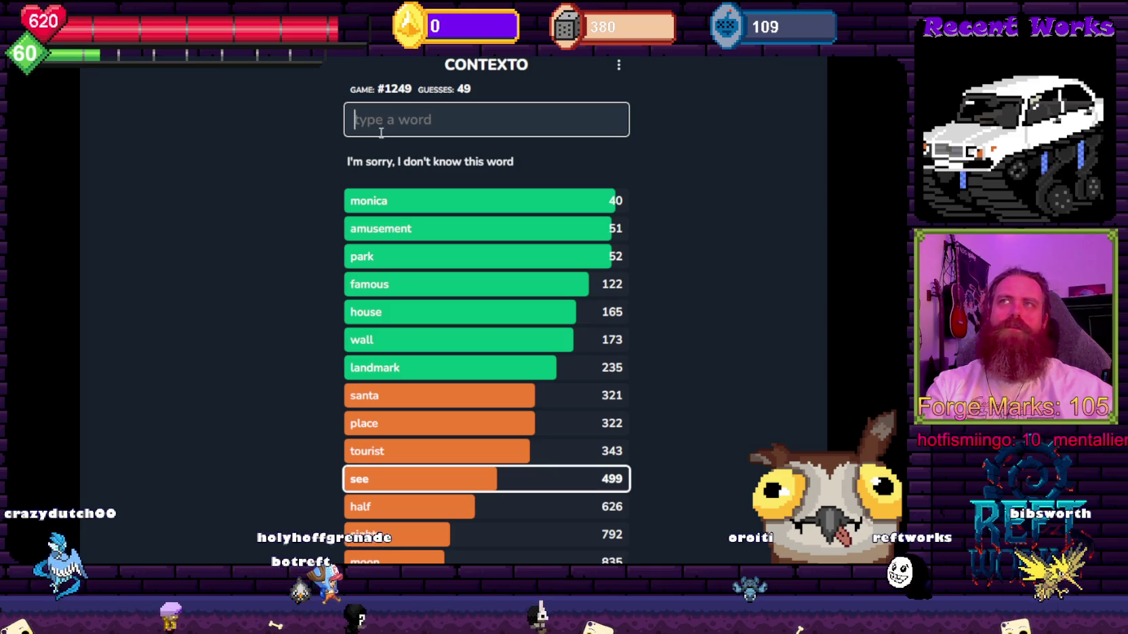
pyautogui.write('water')
pyautogui.press('Return')
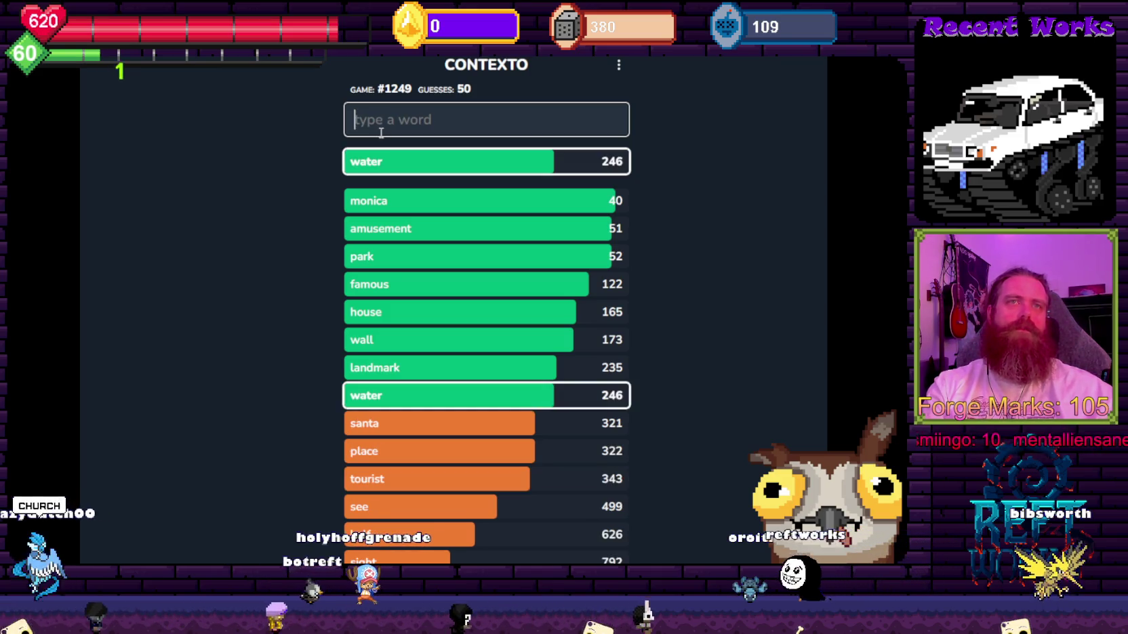
pyautogui.write('ferris')
pyautogui.press('Return')
pyautogui.write('wheel')
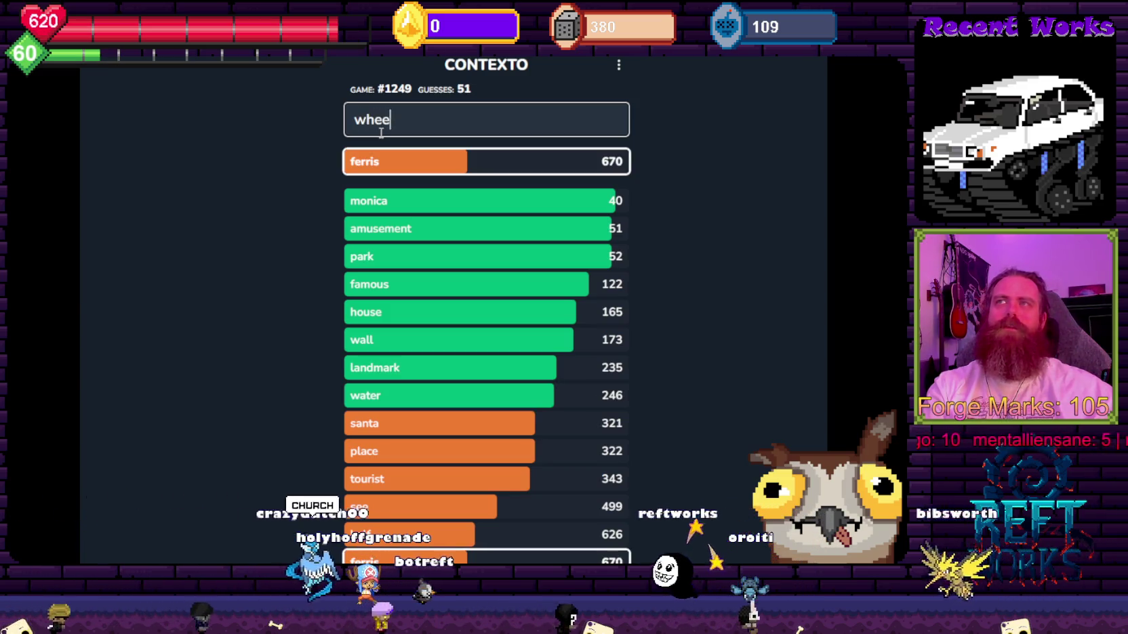
pyautogui.press('Return')
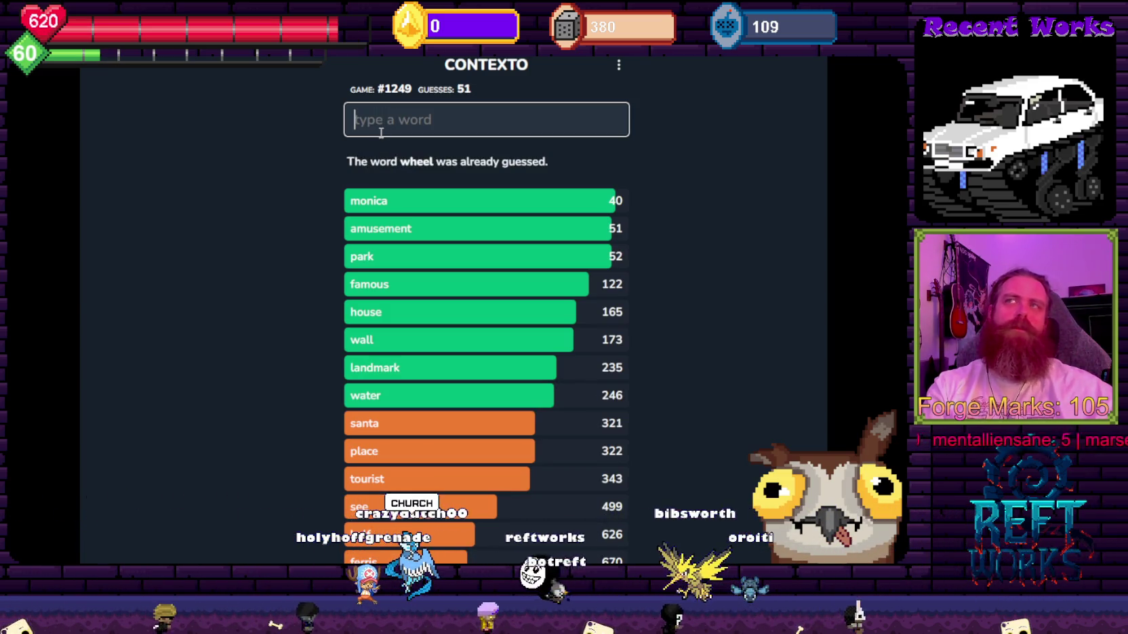
pyautogui.write('church')
pyautogui.press('Return')
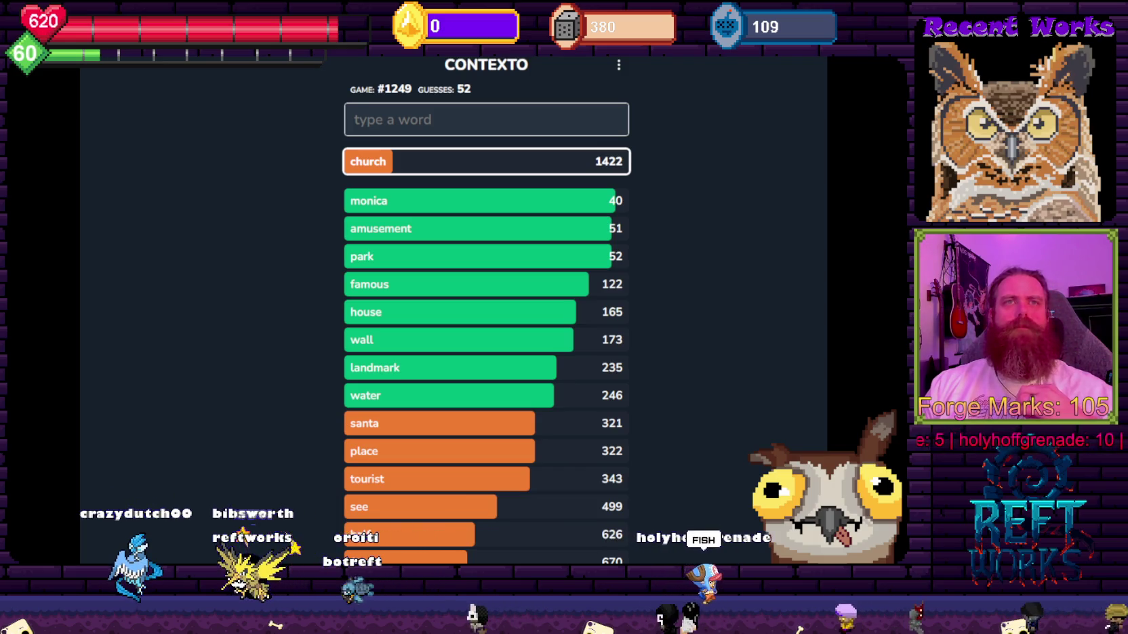
# Guess 'play', 'fish' and 'trout', with fish landing at 42.
pyautogui.click(510, 110)
pyautogui.write('play')
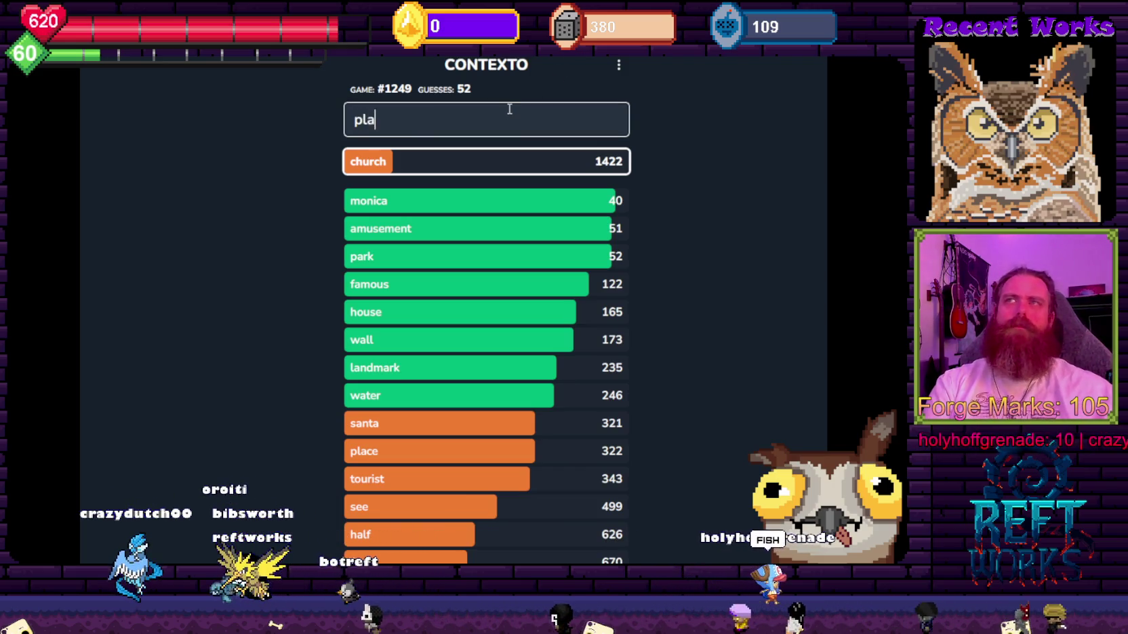
pyautogui.press('Return')
pyautogui.write('fish')
pyautogui.press('Return')
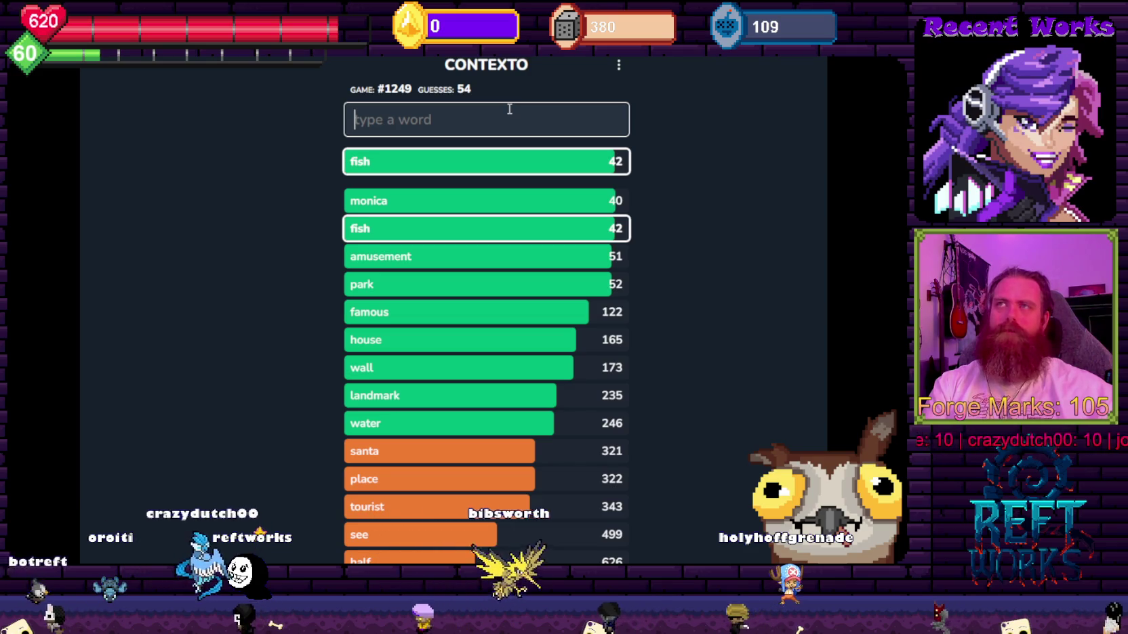
pyautogui.write('trout')
pyautogui.press('Return')
# Guess 'salmon', 'food', 'sushi' and 'religion', the last ranked 11202.
pyautogui.write('salmon')
pyautogui.press('Return')
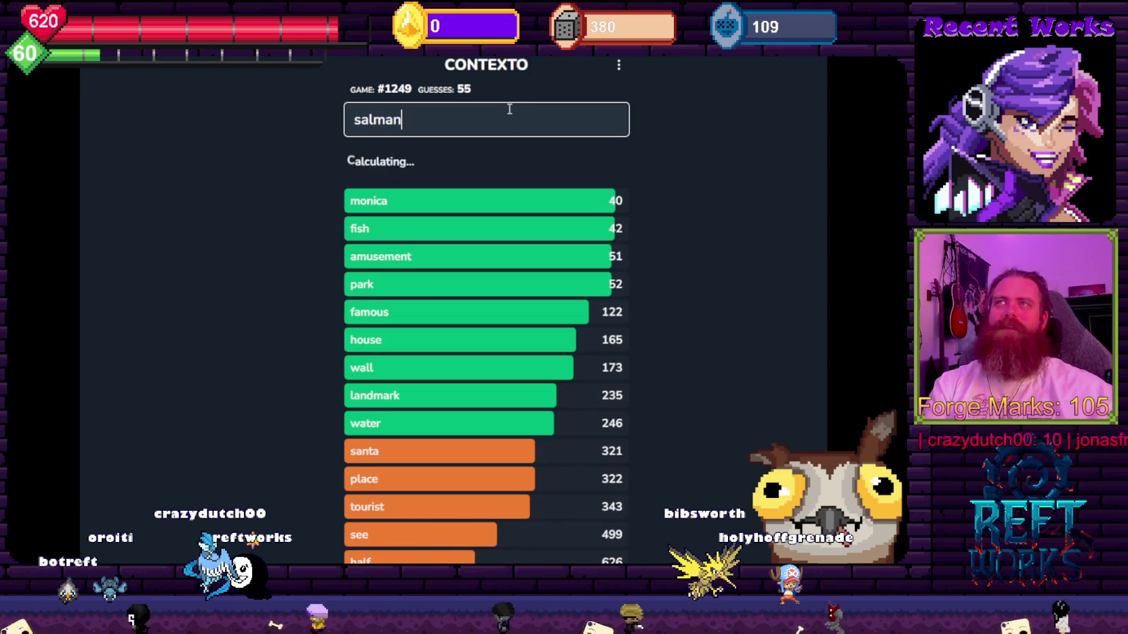
pyautogui.write('food')
pyautogui.press('Return')
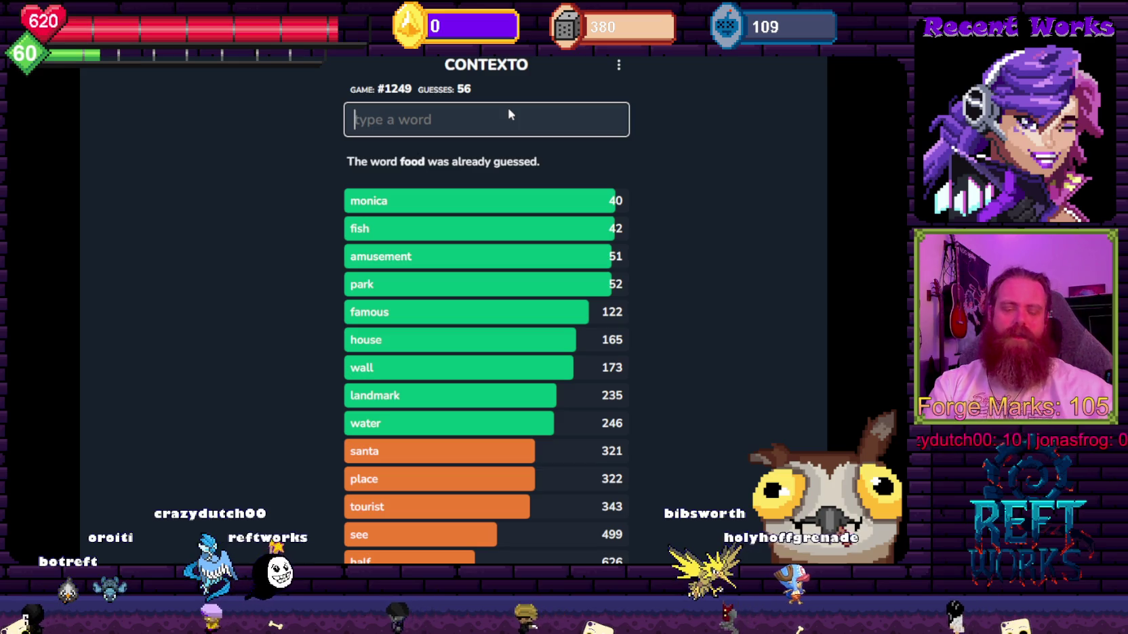
pyautogui.write('sushi')
pyautogui.press('Return')
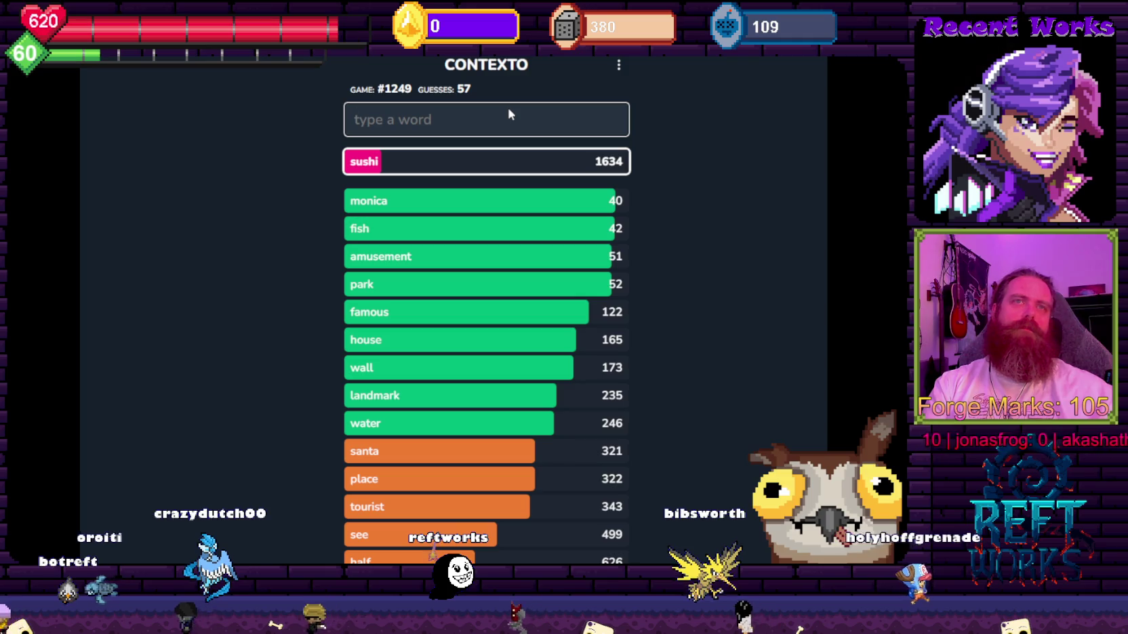
pyautogui.write('religion')
pyautogui.press('Return')
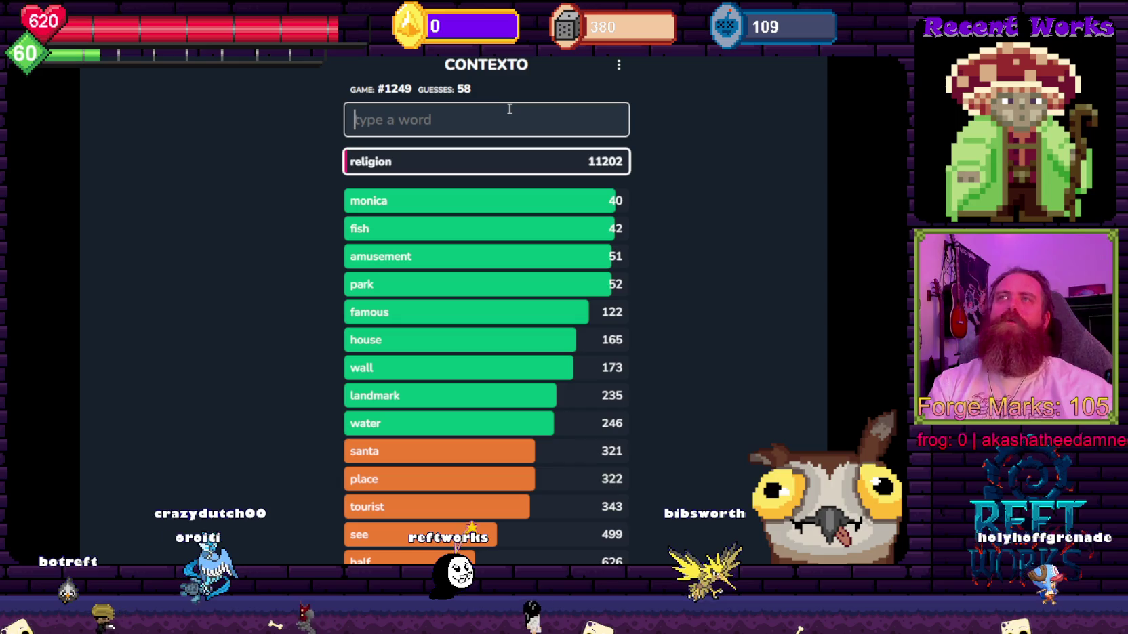
pyautogui.doubleClick(392, 201)
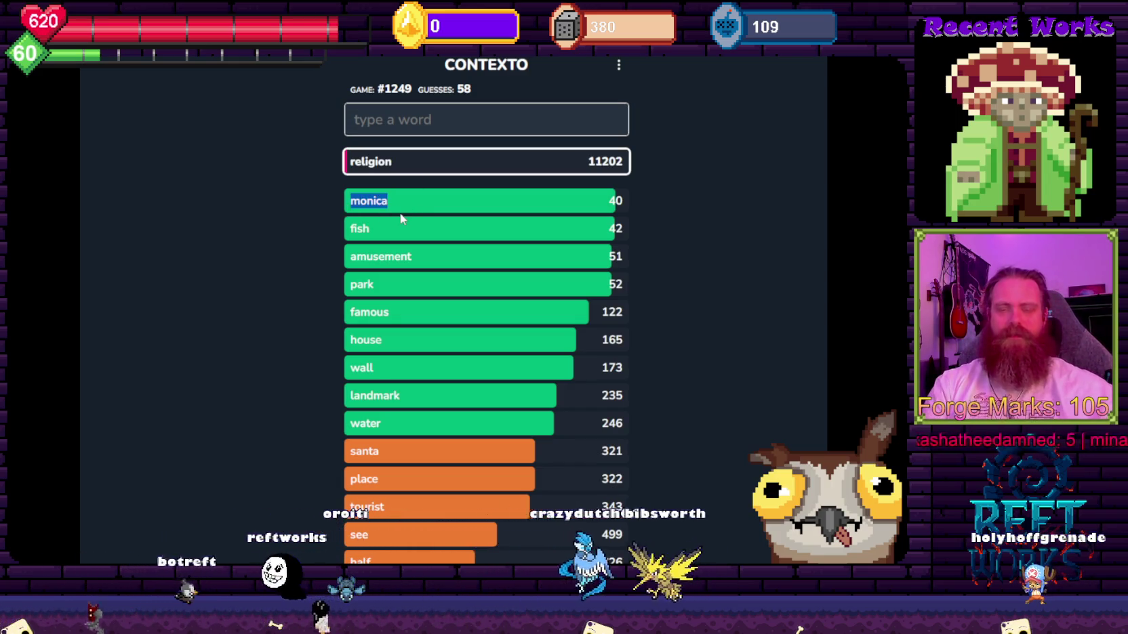
pyautogui.hotkey('ctrl', 't')
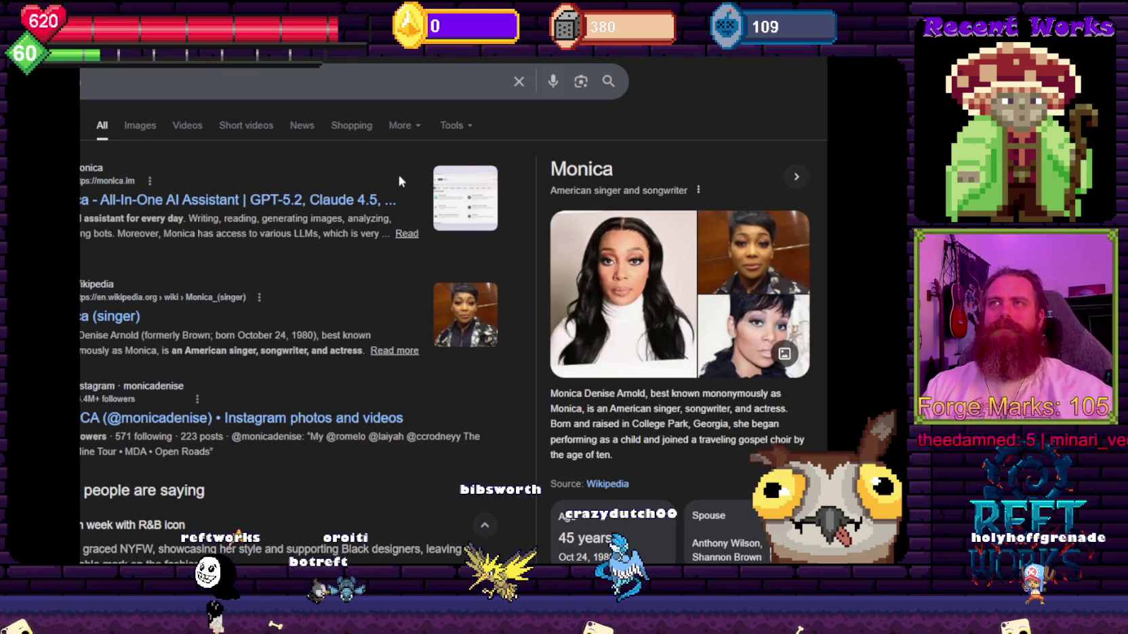
pyautogui.click(141, 89)
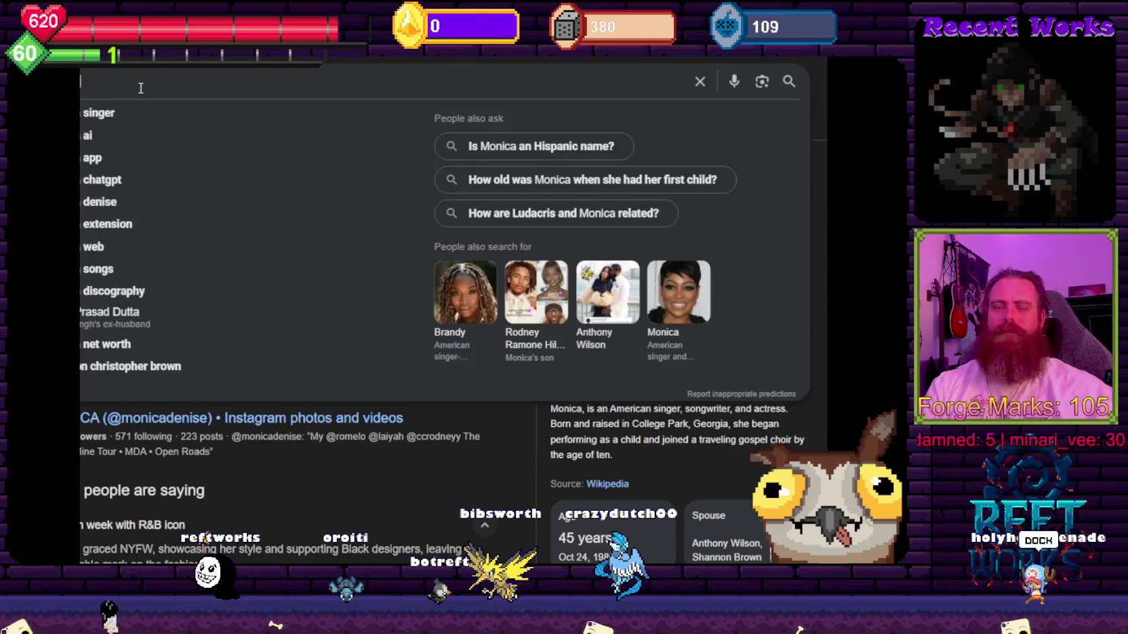
pyautogui.write('meaning')
pyautogui.press('Return')
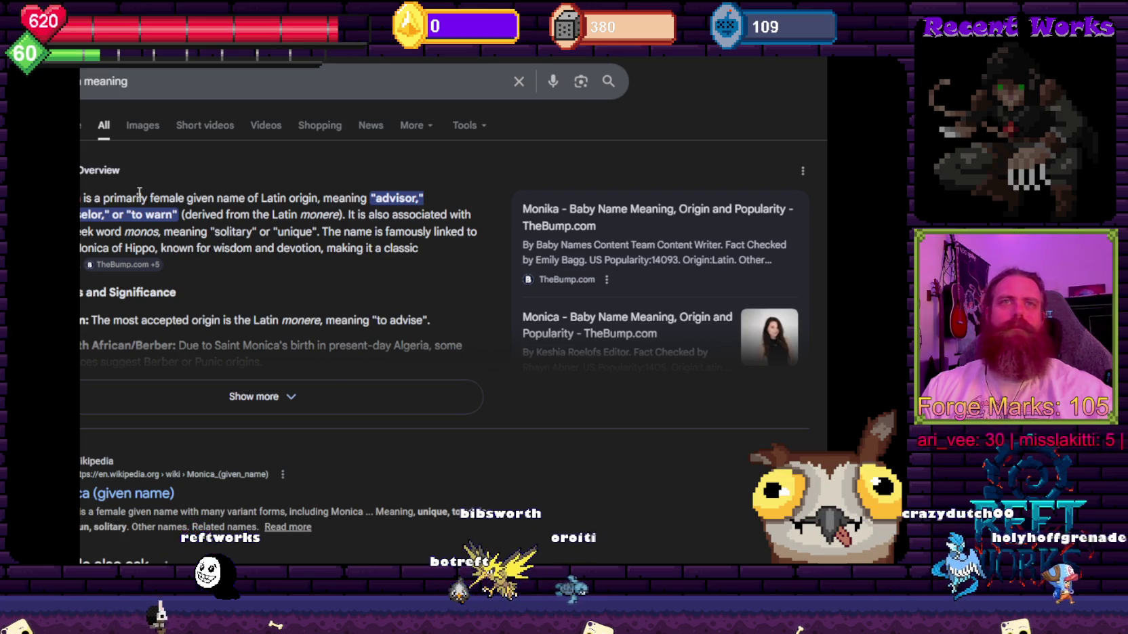
pyautogui.hotkey('ctrl', 'Tab')
pyautogui.hotkey('ctrl', 'Tab')
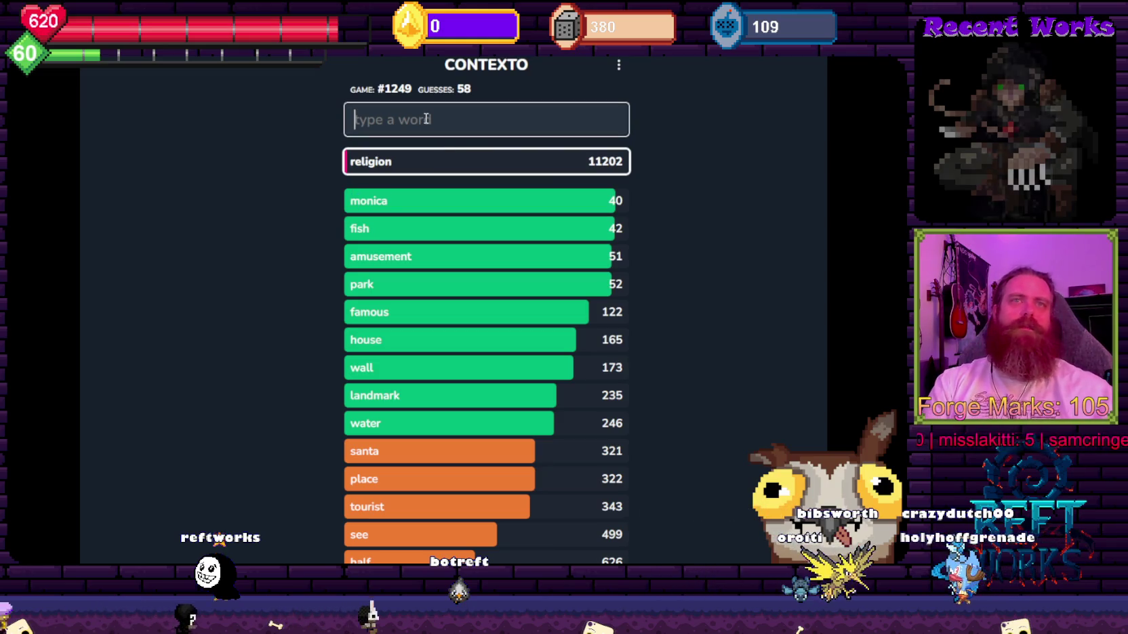
# Guess 'fish' again, then 'dock', 'port' and 'ship'.
pyautogui.write('fish')
pyautogui.press('Return')
pyautogui.write('dock')
pyautogui.press('Return')
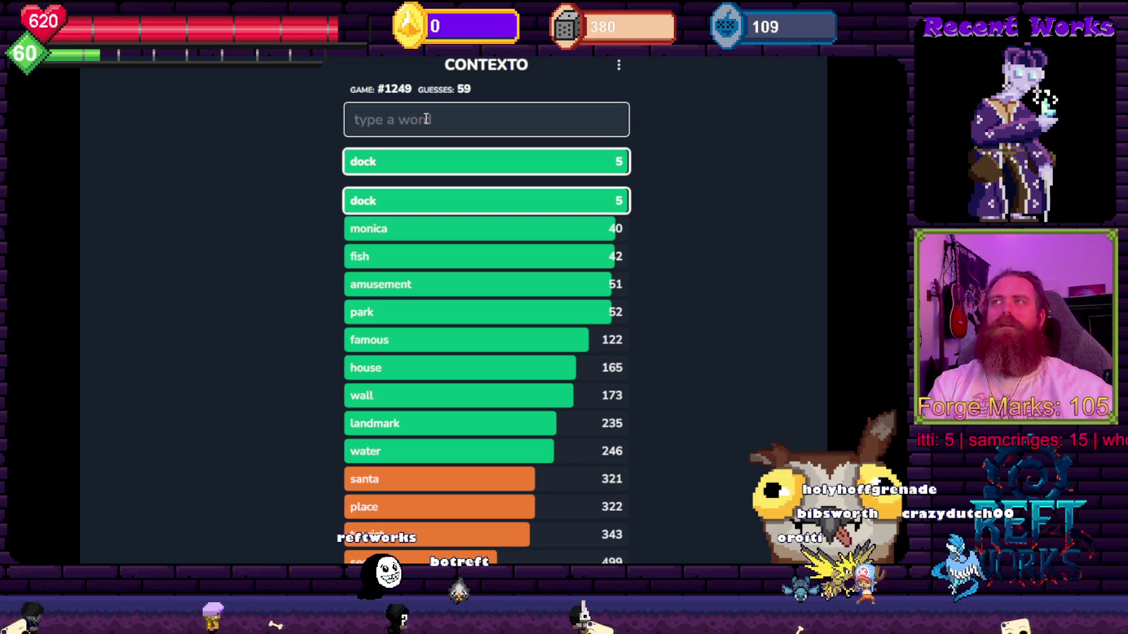
pyautogui.write('t')
pyautogui.press('Return')
pyautogui.write('ship')
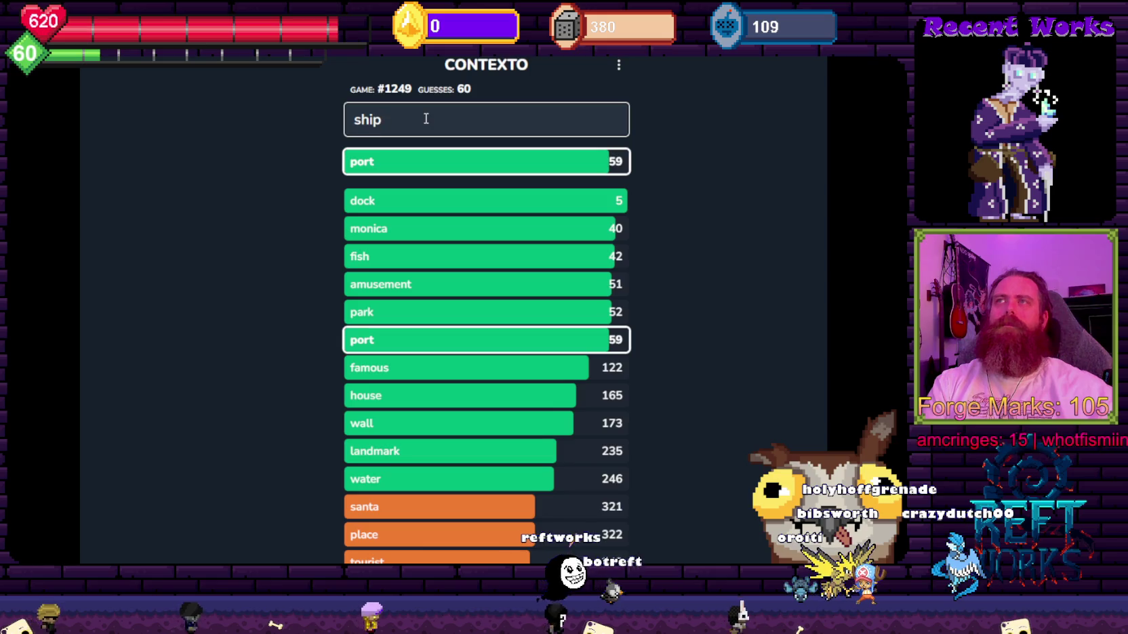
pyautogui.press('Return')
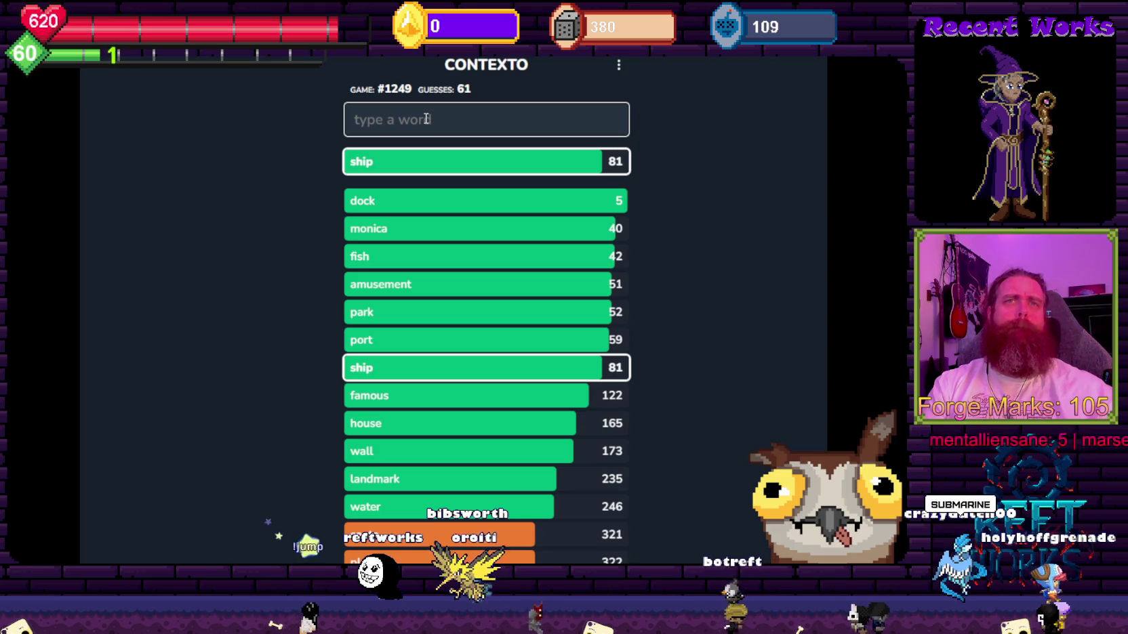
# Guess 'submarine', 'boat', 'raft', 'pontoon' and 'container', with boat ranked 8.
pyautogui.write('submarine')
pyautogui.press('Return')
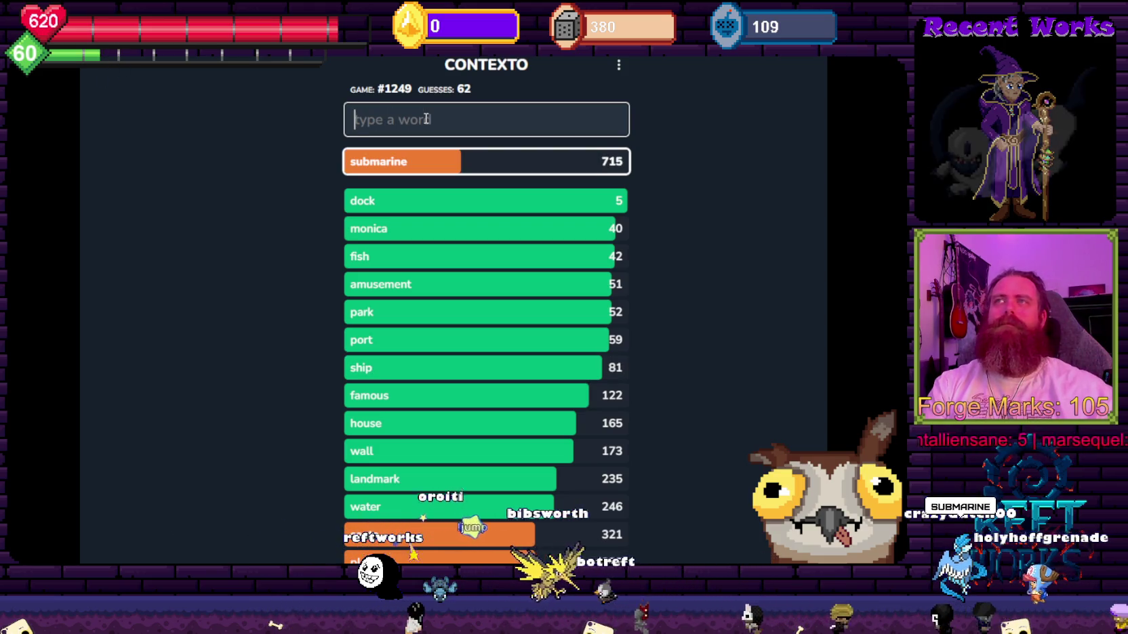
pyautogui.write('boat')
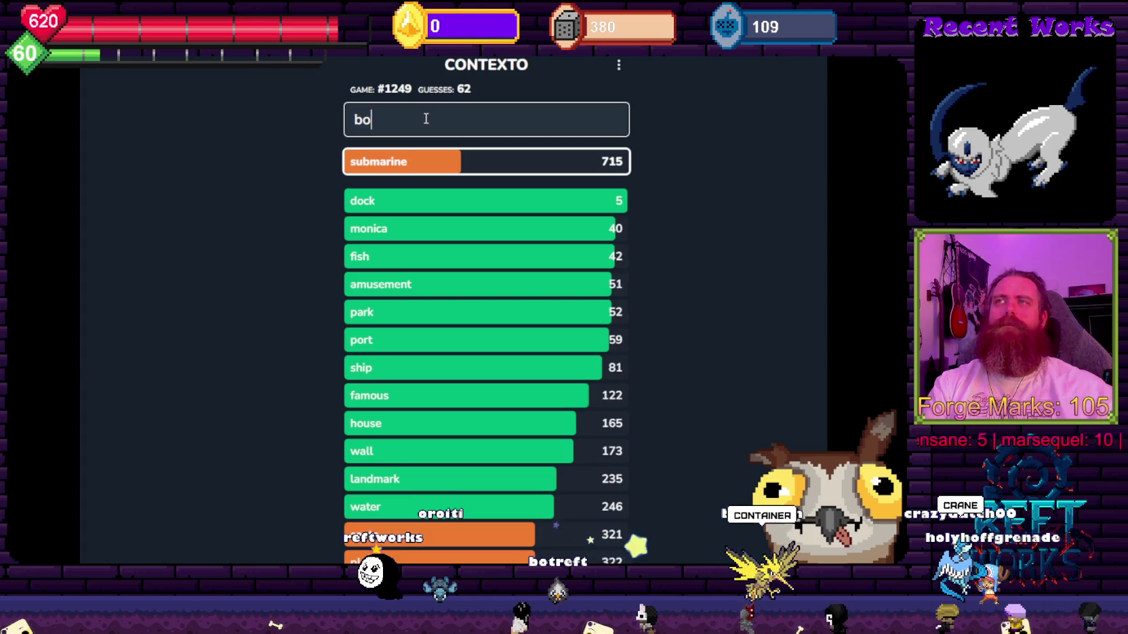
pyautogui.press('Return')
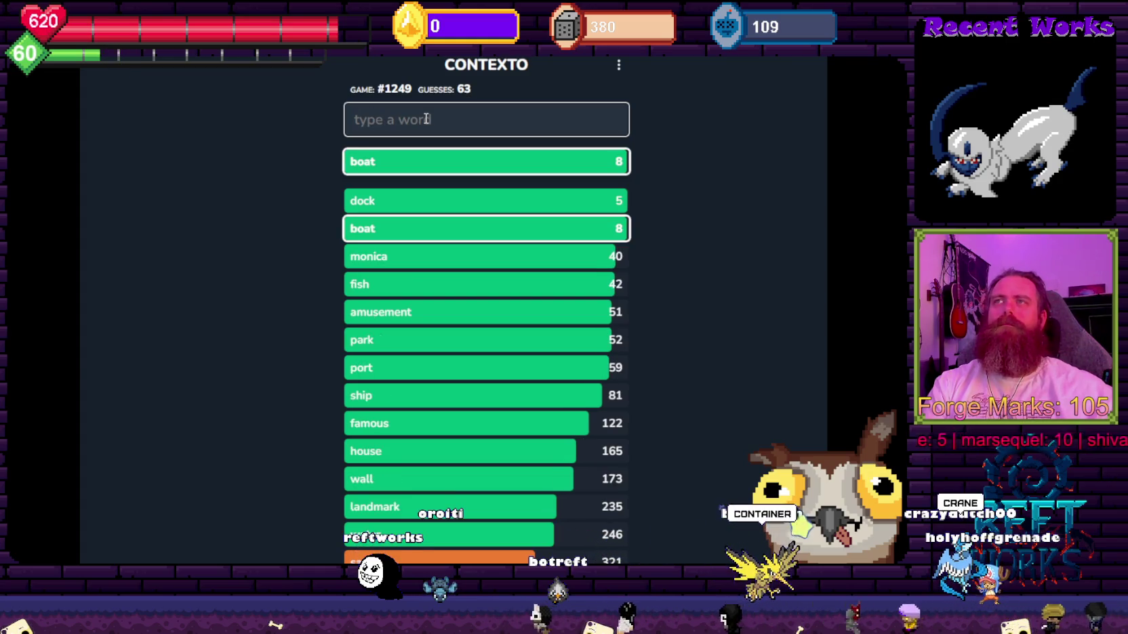
pyautogui.write('raft')
pyautogui.press('Return')
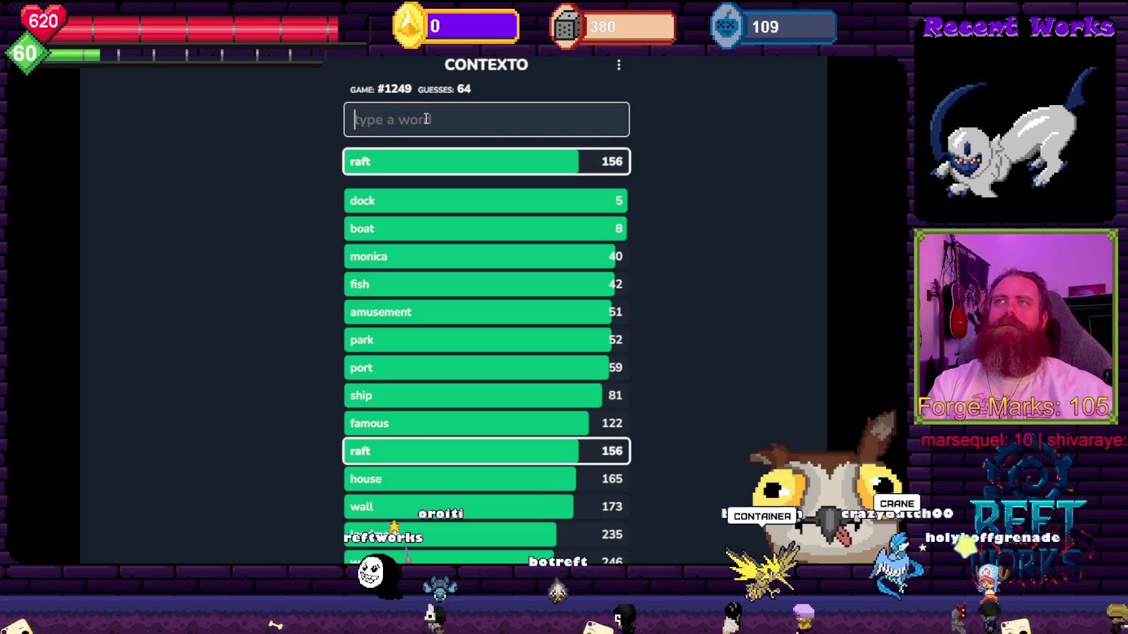
pyautogui.write('pontoon')
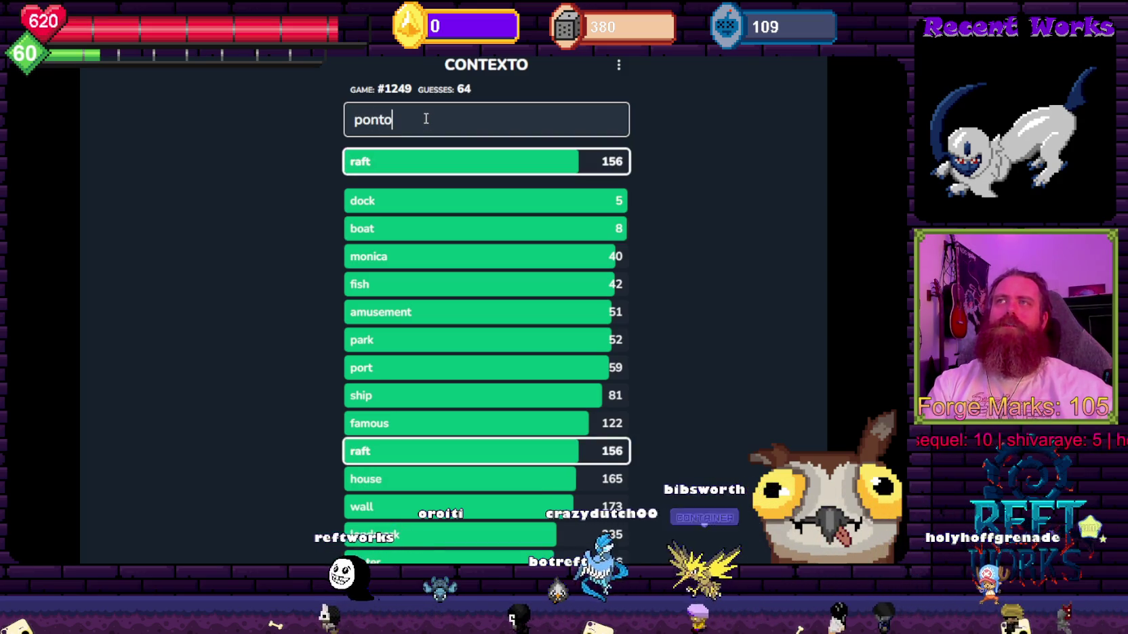
pyautogui.press('Return')
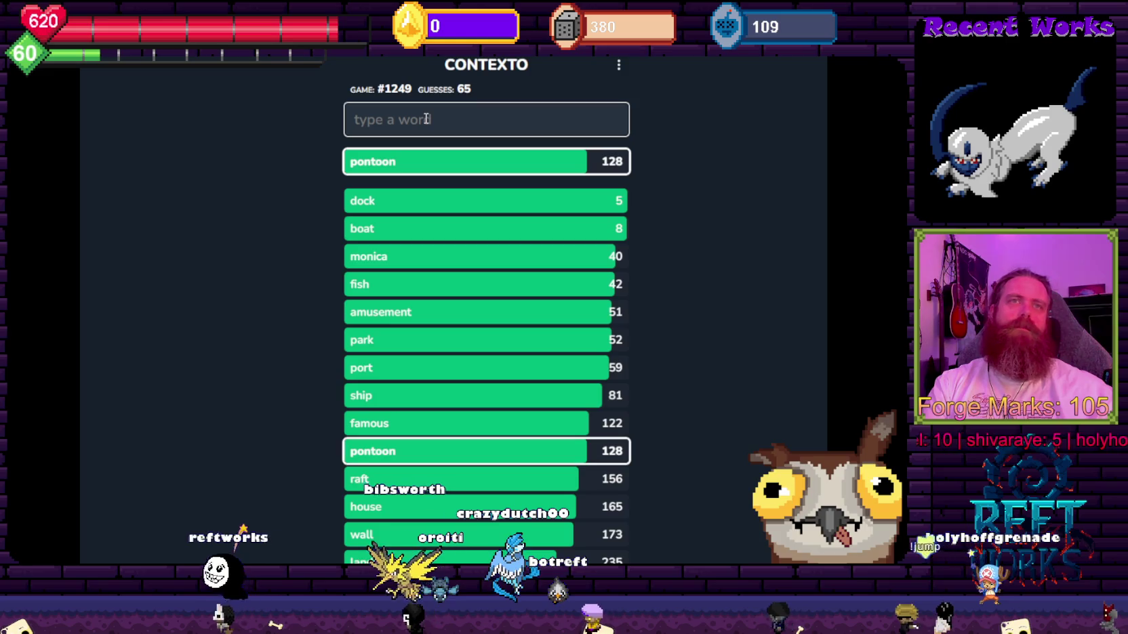
pyautogui.write('container')
pyautogui.press('Return')
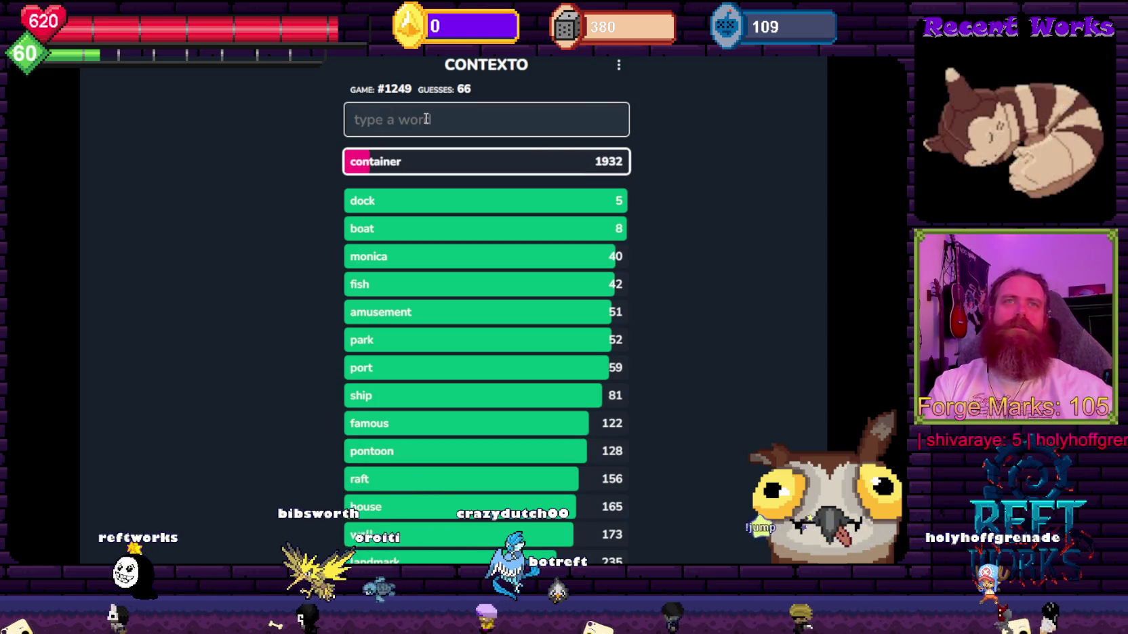
# Guess 'crane', 'net', 'line' and 'cruise', reaching 70 guesses with cruise at 148.
pyautogui.press('Return')
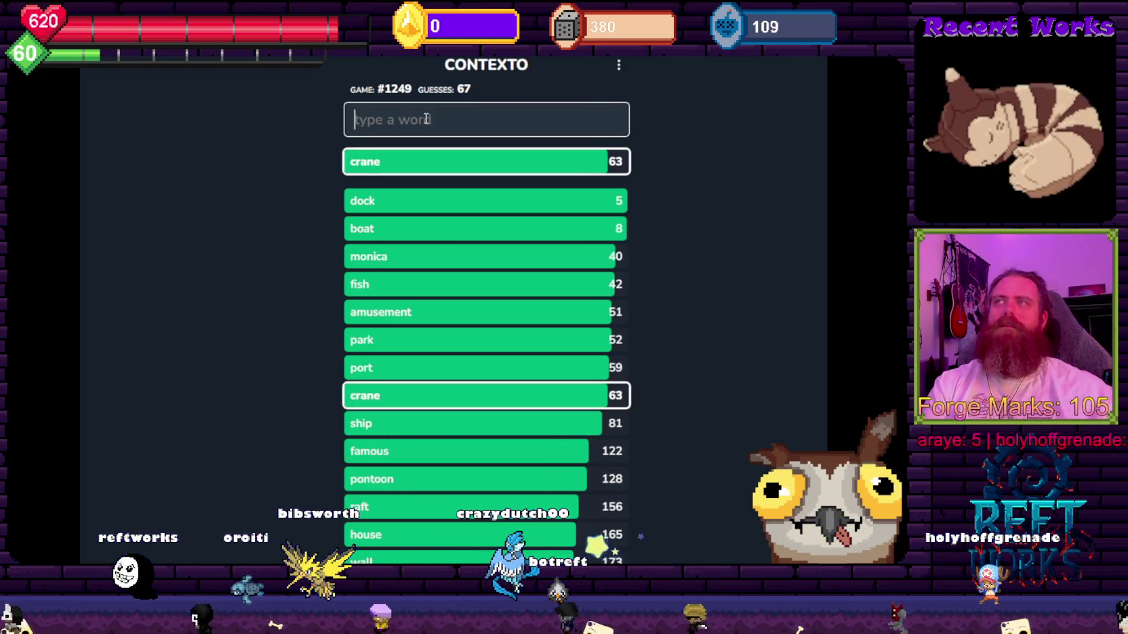
pyautogui.write('s')
pyautogui.press('BackSpace')
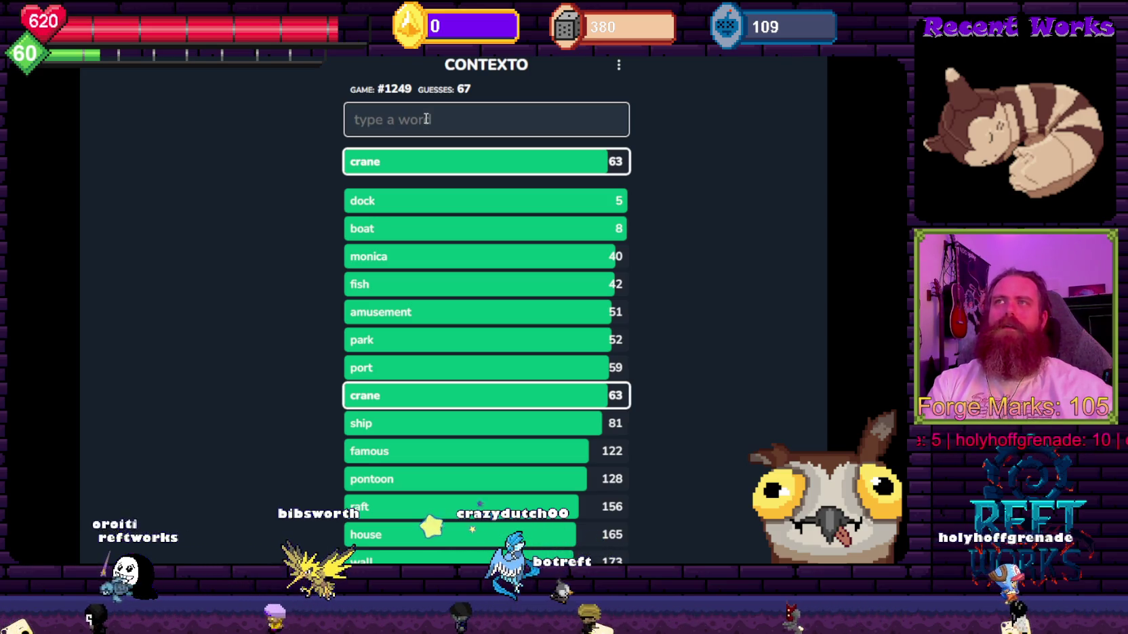
pyautogui.write('net')
pyautogui.press('Return')
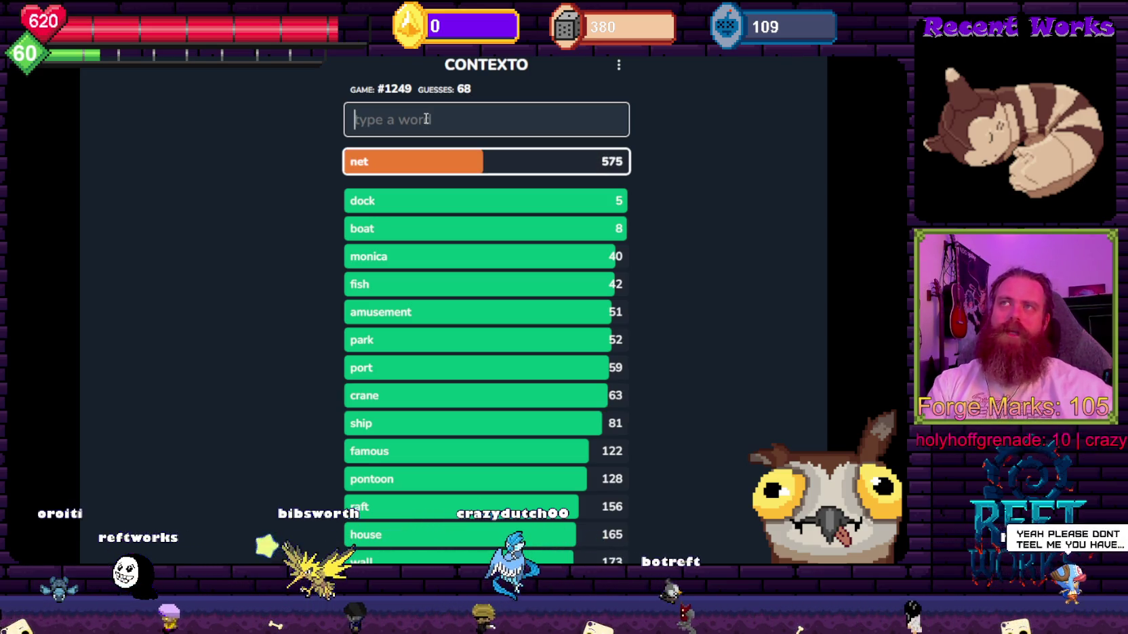
pyautogui.write('line')
pyautogui.press('Return')
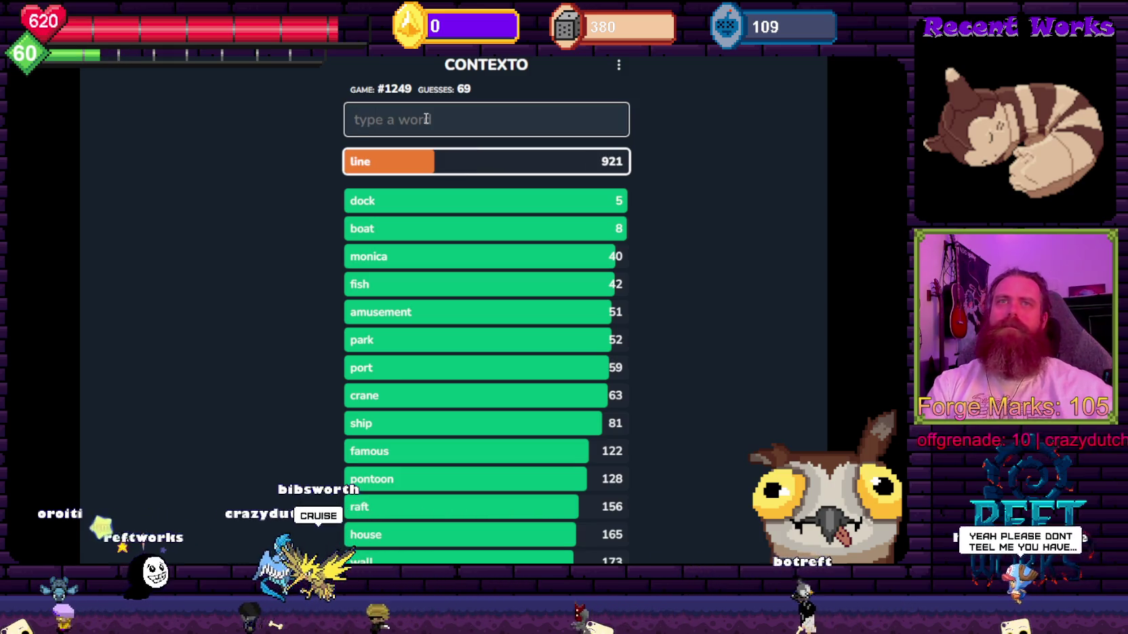
pyautogui.write('cruise')
pyautogui.press('Return')
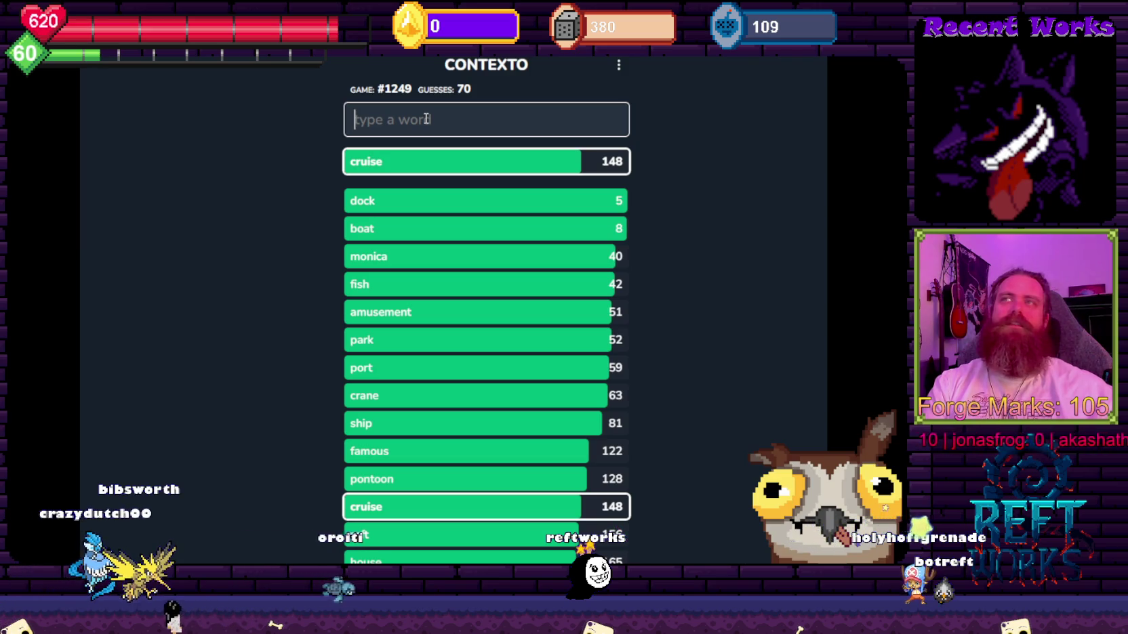
pyautogui.hotkey('ctrl', 't')
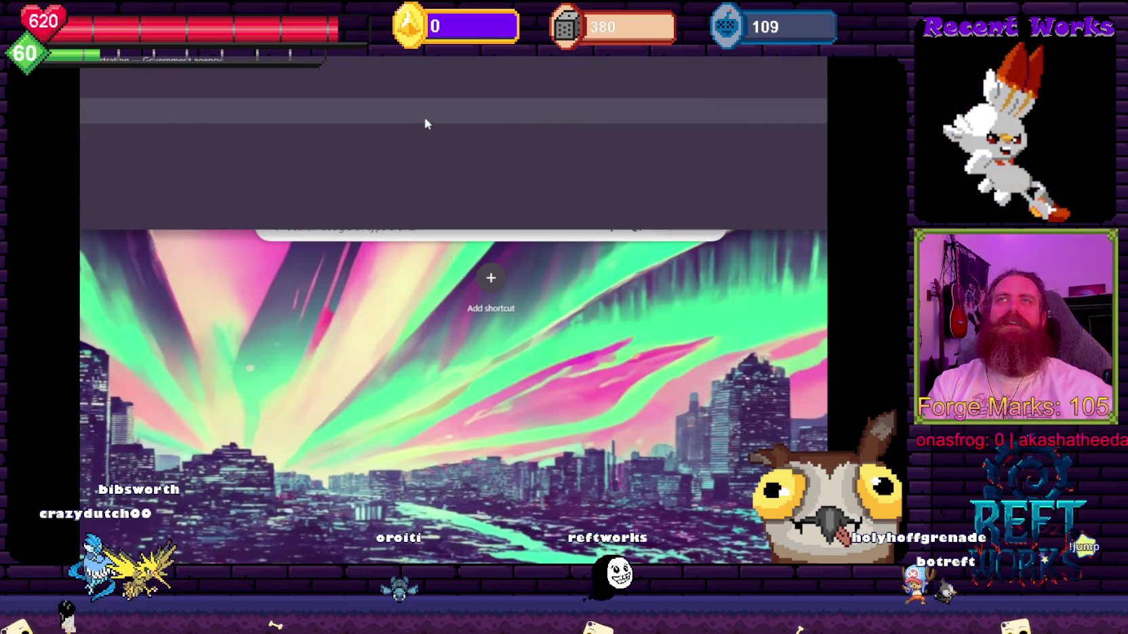
# Search Google for 'santa monica', then close that tab to return to Contexto.
pyautogui.write('santa monica')
pyautogui.press('Return')
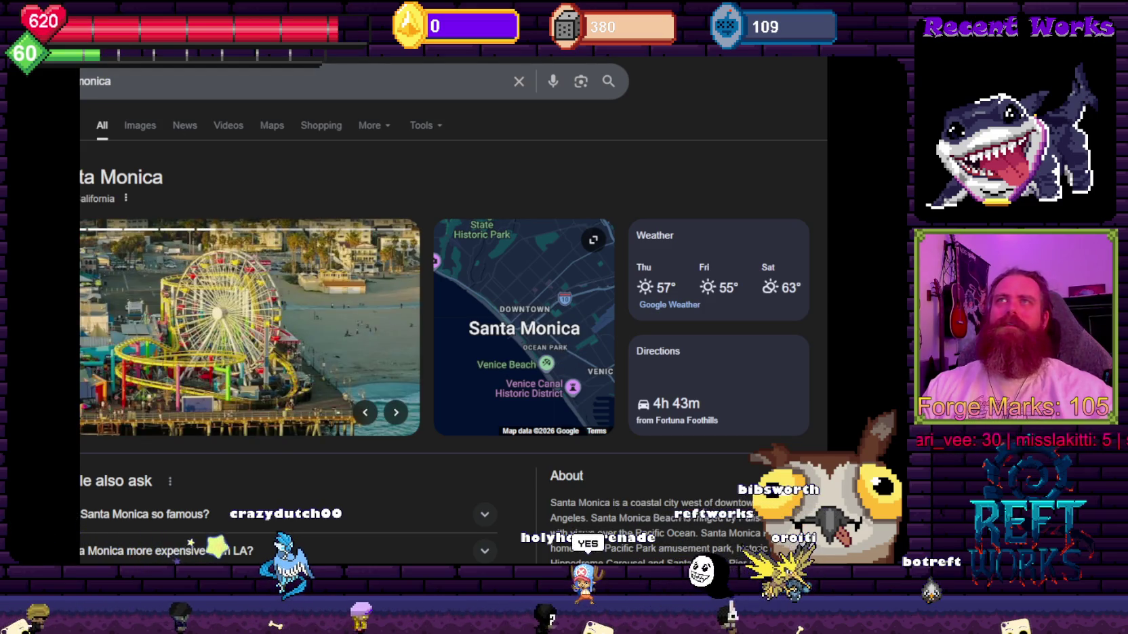
pyautogui.hotkey('ctrl', 'w')
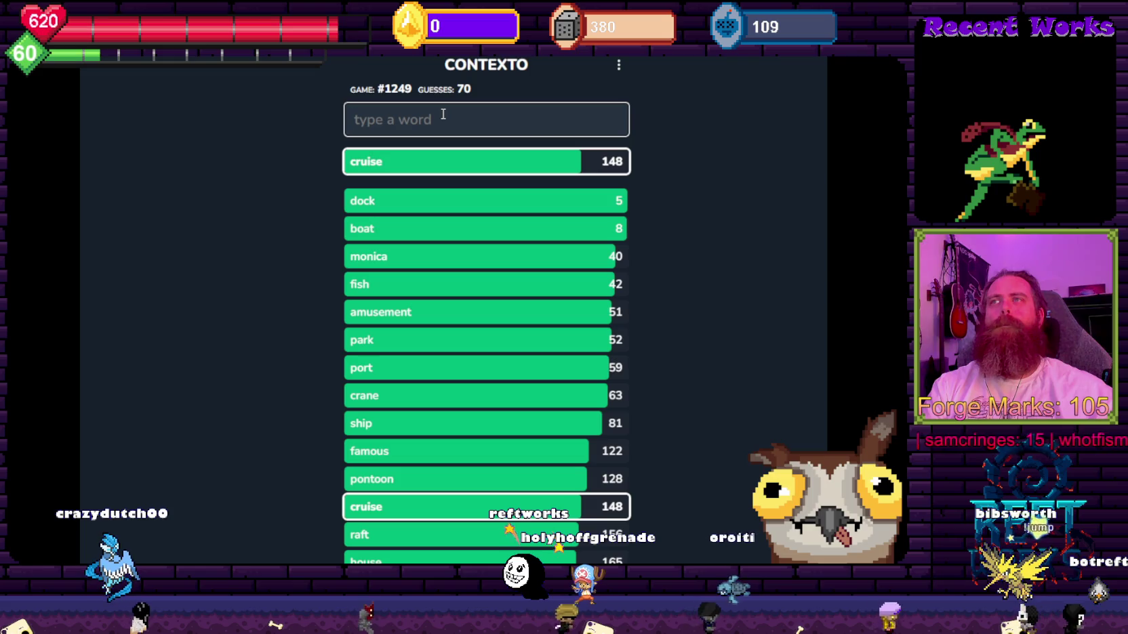
# Submit 'pier' as the guess, solving Contexto #1249 on guess 71.
pyautogui.write('k')
pyautogui.press('BackSpace')
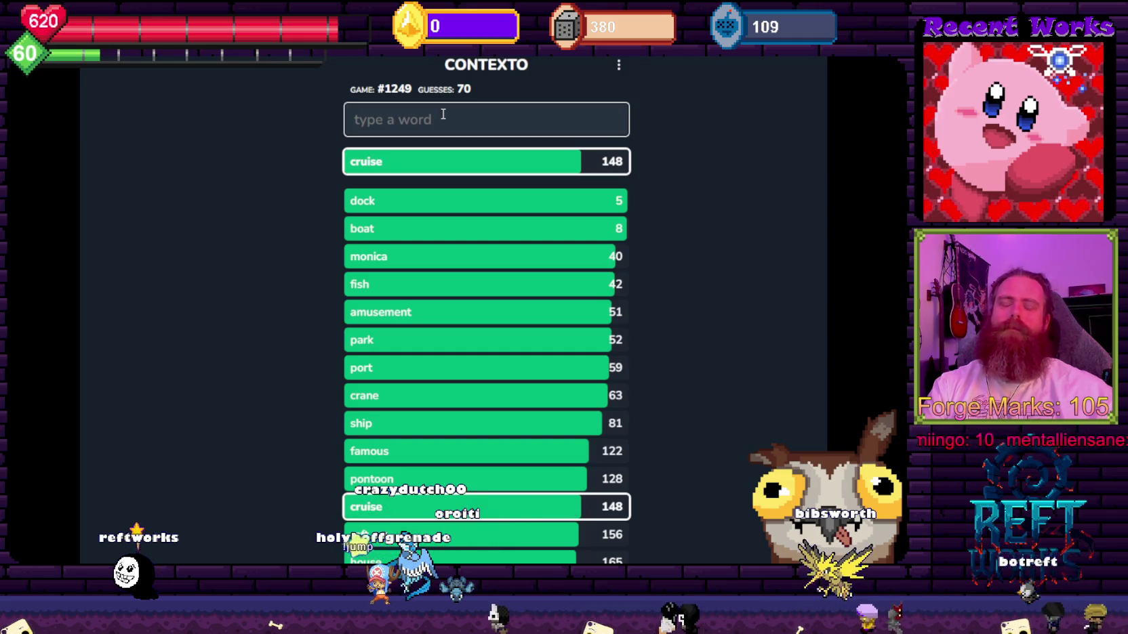
pyautogui.write('pier')
pyautogui.press('Return')
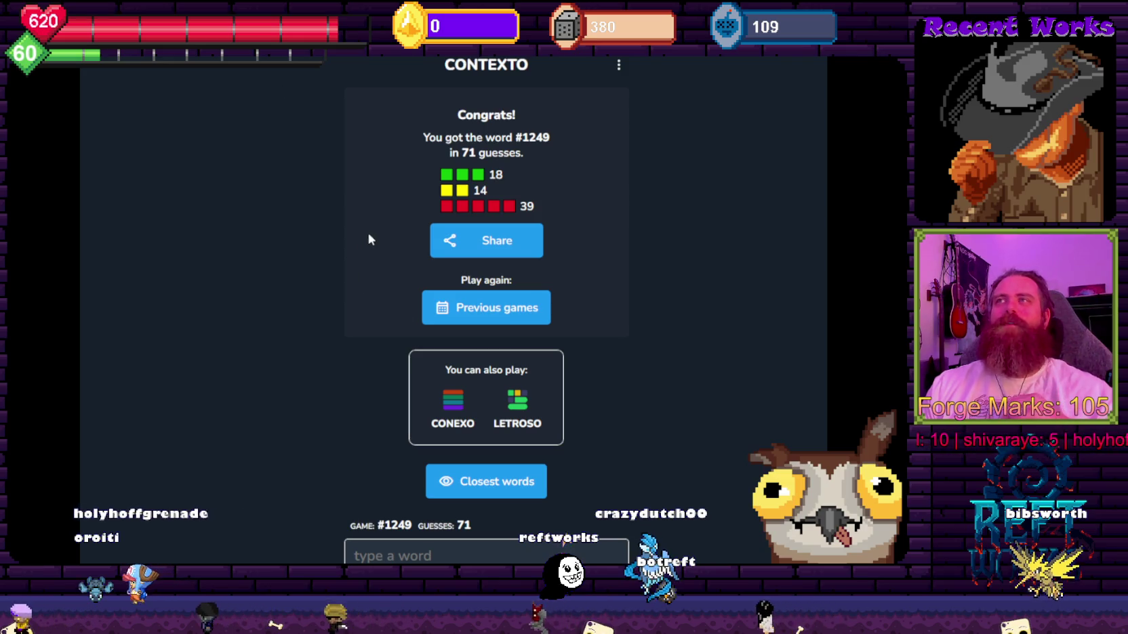
# Guess 'harbor' after the solve to see it ranked 6, then switch to the itch.io tab.
pyautogui.scroll(-6, 348, 353)
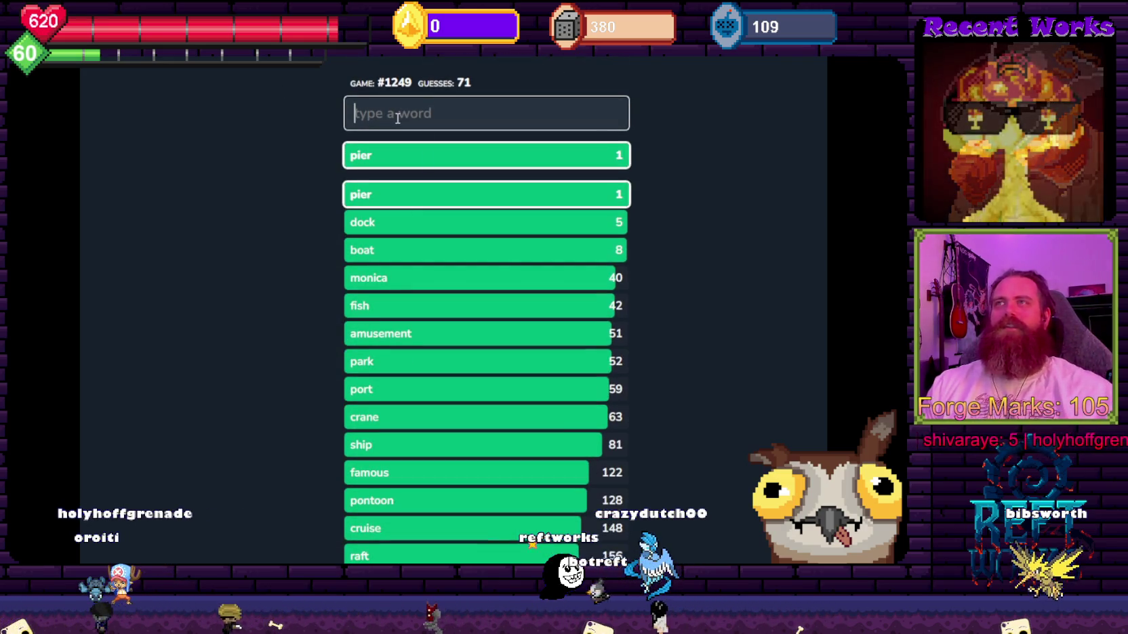
pyautogui.write('harvo')
pyautogui.press('BackSpace')
pyautogui.press('BackSpace')
pyautogui.write('bor')
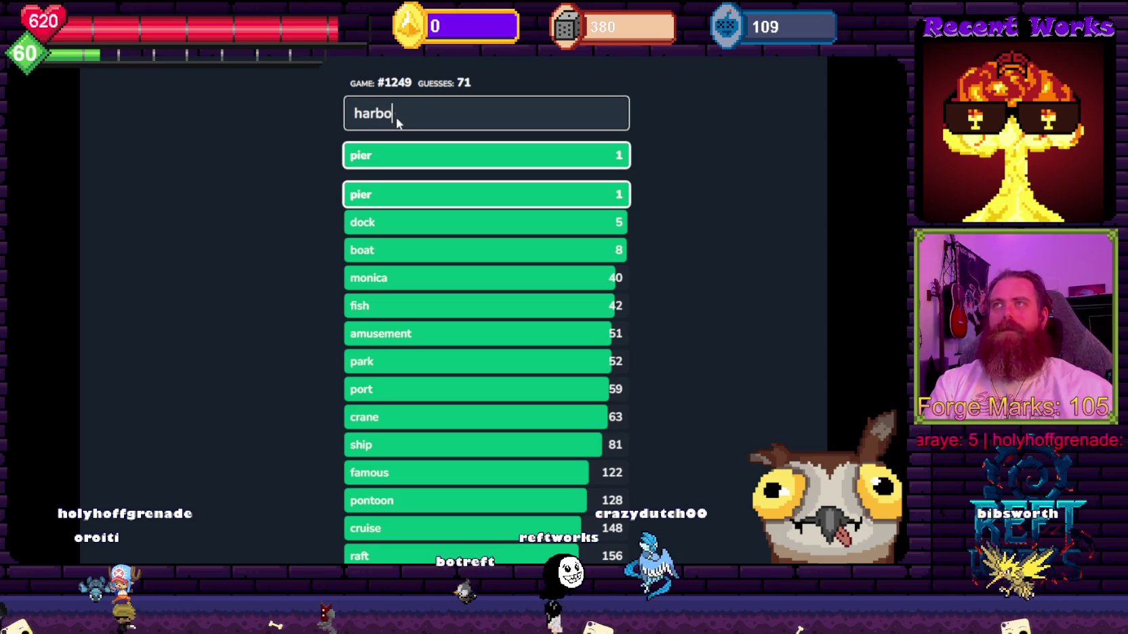
pyautogui.press('Return')
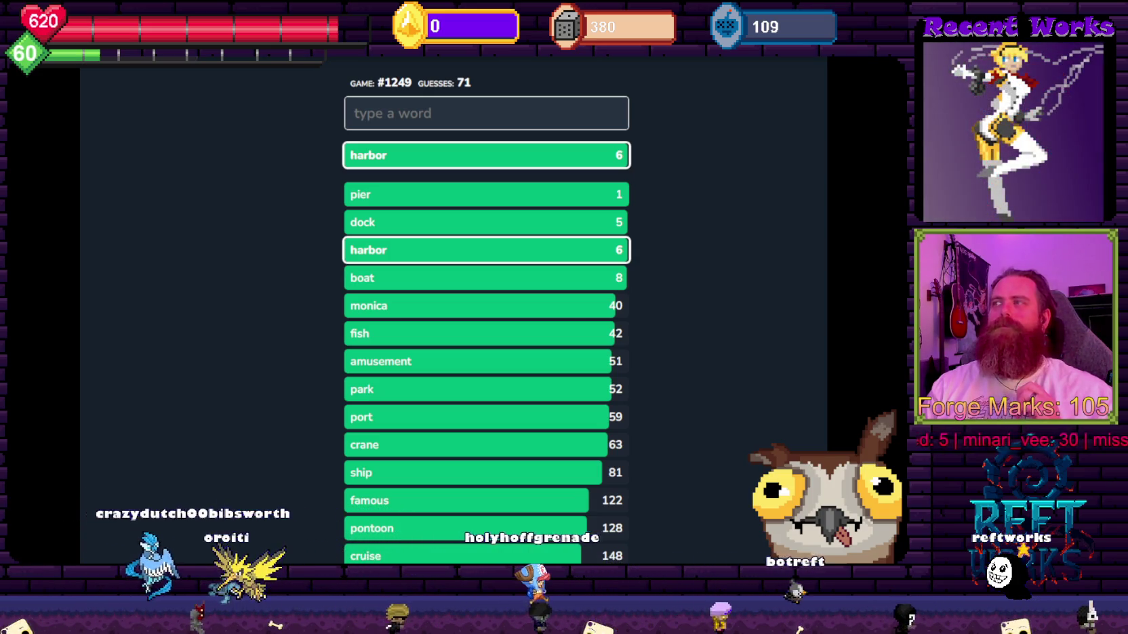
pyautogui.hotkey('ctrl', 'Tab')
pyautogui.hotkey('ctrl', 'Tab')
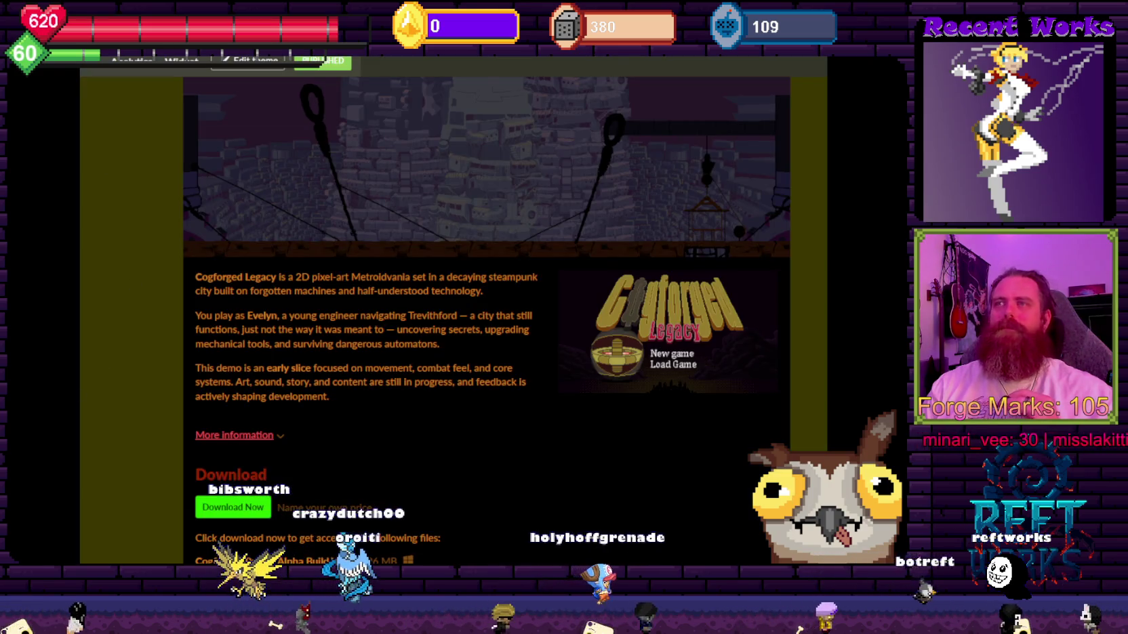
# Switch to the Monica meaning results and expand the full overview.
pyautogui.scroll(-4, 486, 310)
pyautogui.scroll(-2, 486, 310)
pyautogui.scroll(8, 486, 310)
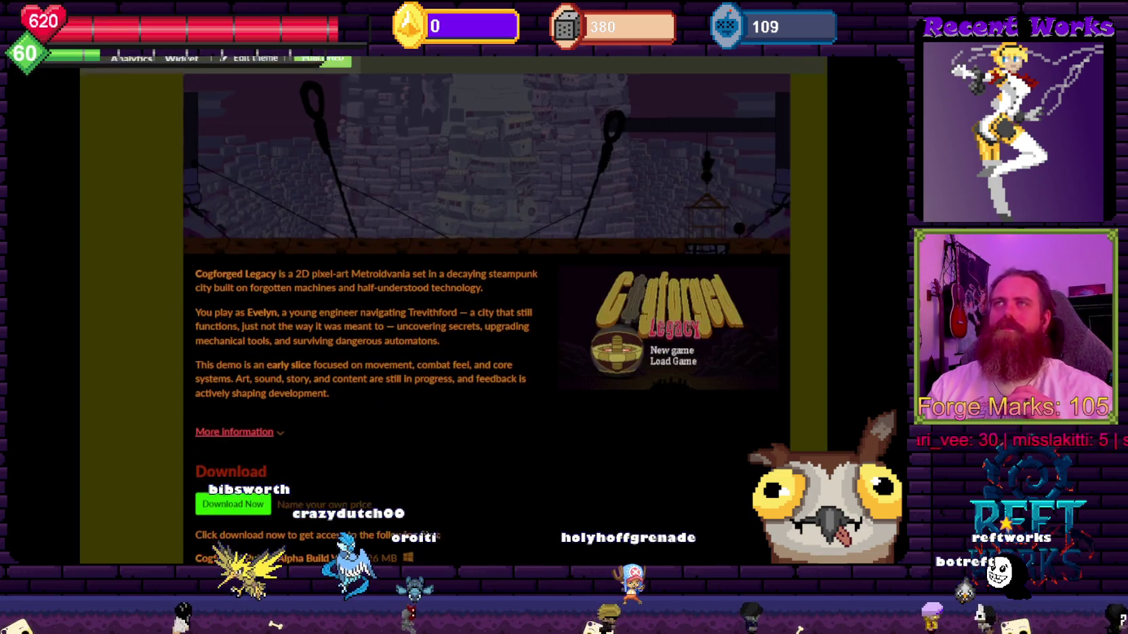
pyautogui.hotkey('ctrl', 'shift', 'Tab')
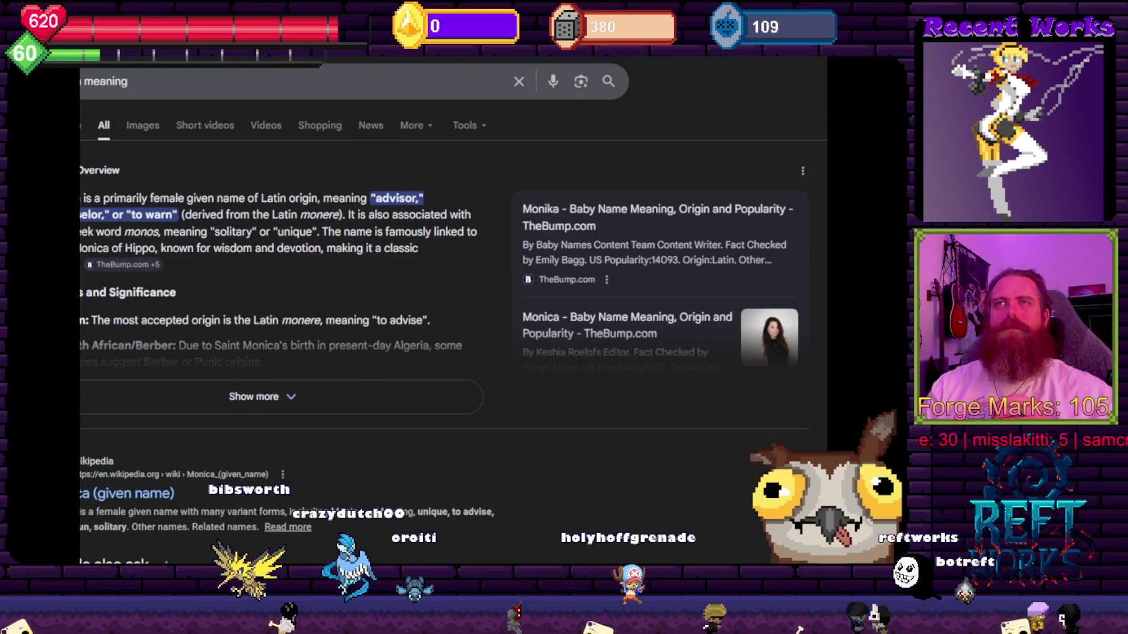
pyautogui.click(188, 396)
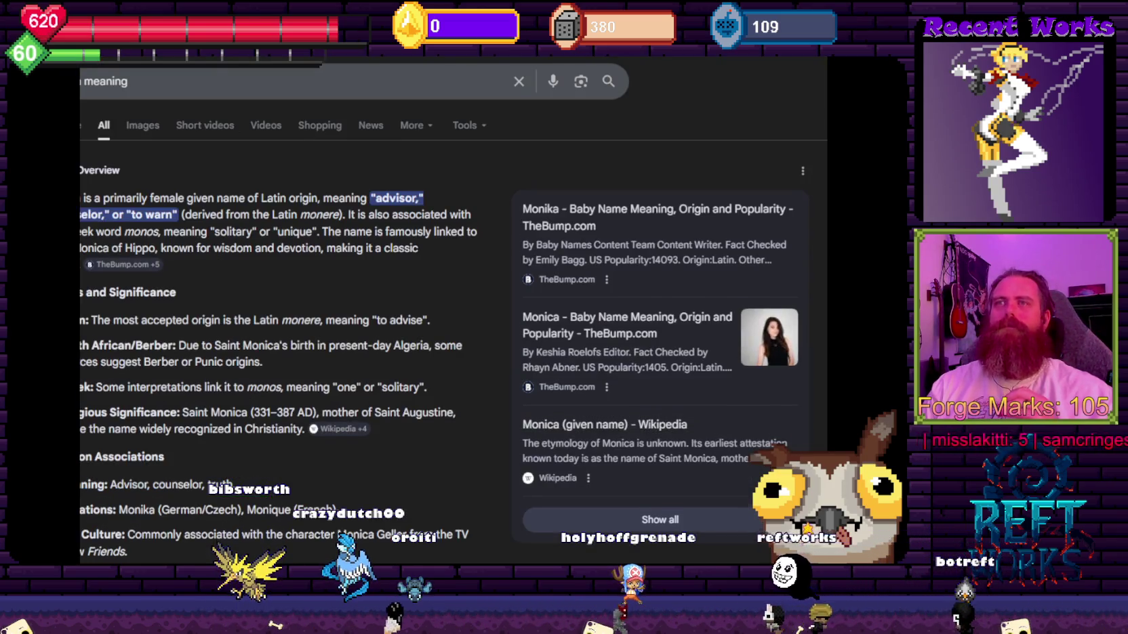
# Cycle back through the Santa Monica results and Cogforged Legacy page to a blank new tab.
pyautogui.scroll(-5, 486, 310)
pyautogui.scroll(5, 486, 310)
pyautogui.hotkey('ctrl', 'shift', 'Tab')
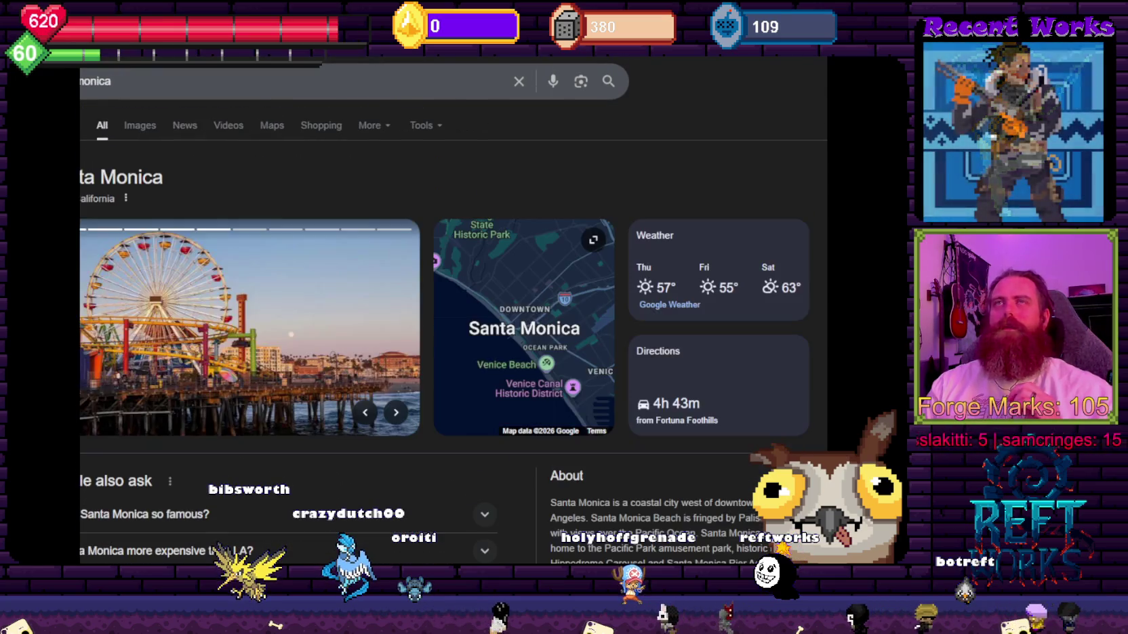
pyautogui.hotkey('ctrl', 'shift', 'Tab')
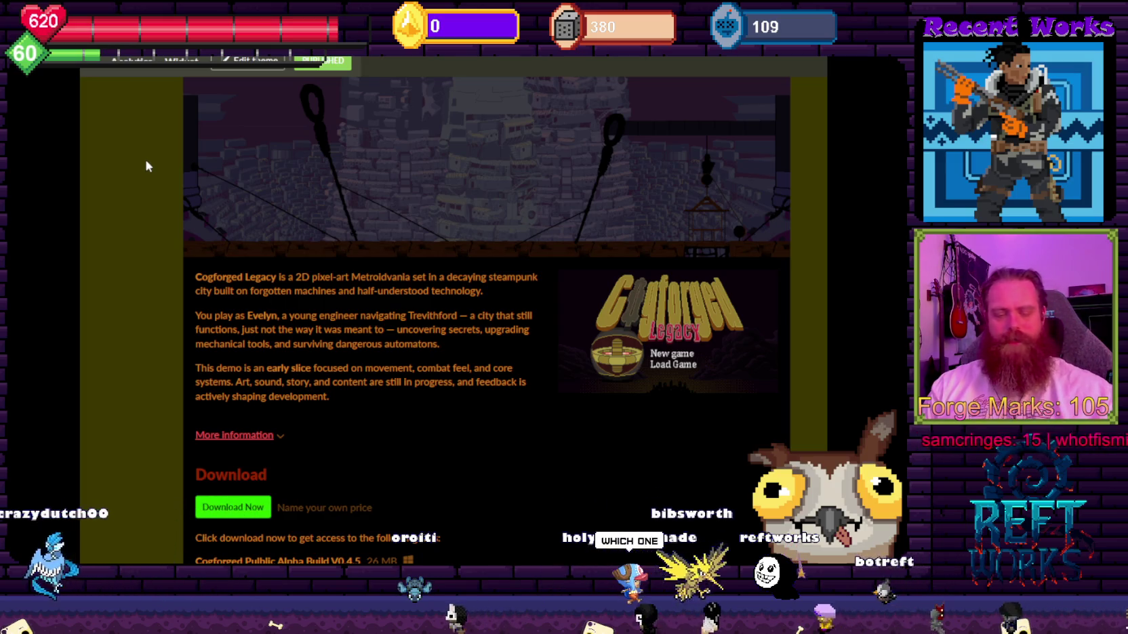
pyautogui.hotkey('ctrl', 'shift', 'Tab')
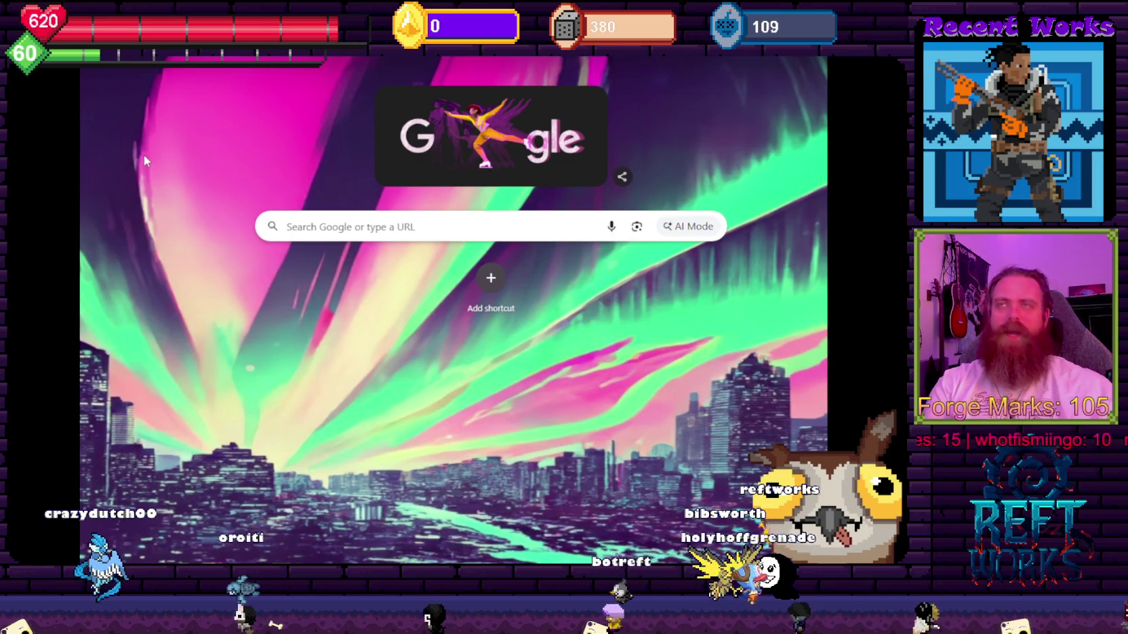
# Search Google for 'rocket power' and scroll down to its cast row.
pyautogui.hotkey('ctrl', 'l')
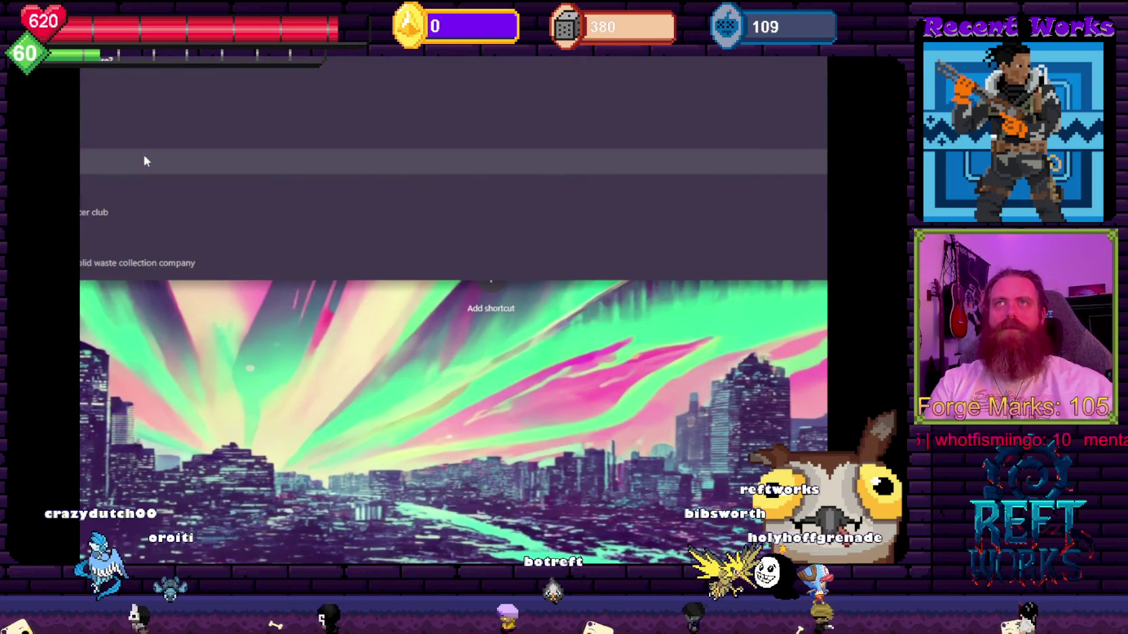
pyautogui.write('power')
pyautogui.press('Return')
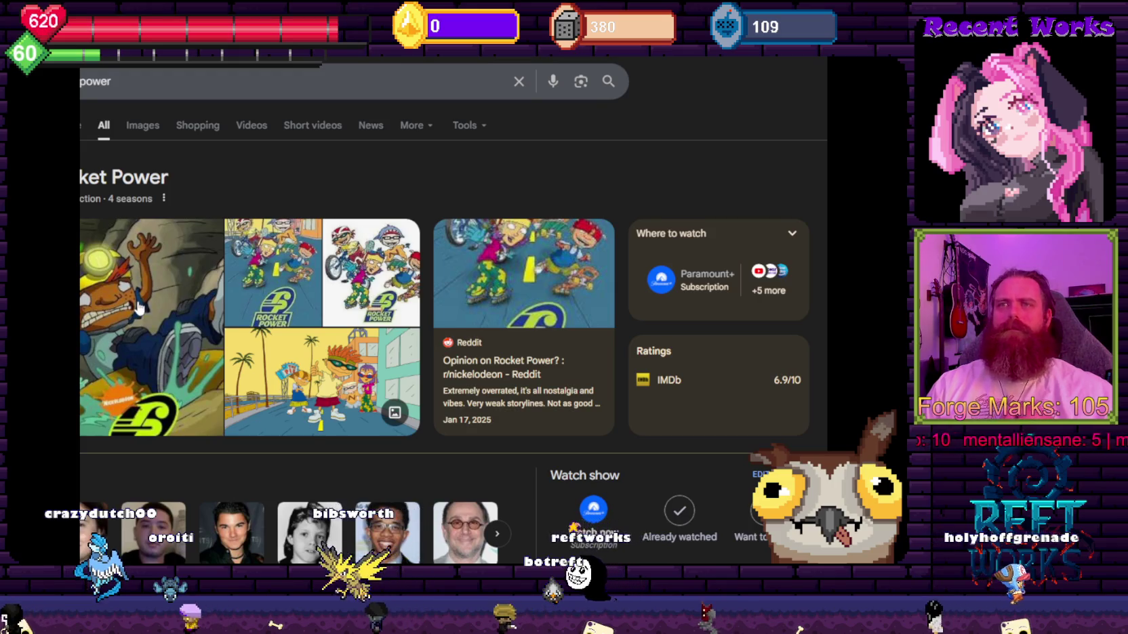
pyautogui.scroll(-1, 138, 309)
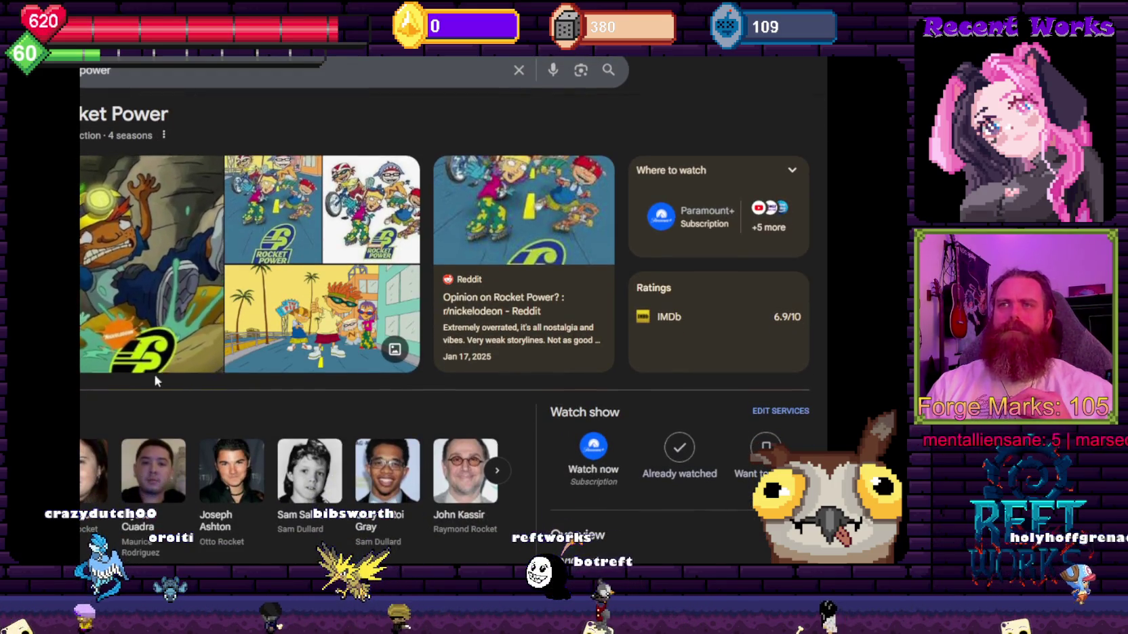
pyautogui.scroll(-2, 165, 420)
pyautogui.moveTo(155, 390)
pyautogui.mouseDown()
pyautogui.moveTo(176, 436)
pyautogui.moveTo(330, 541)
pyautogui.mouseUp()
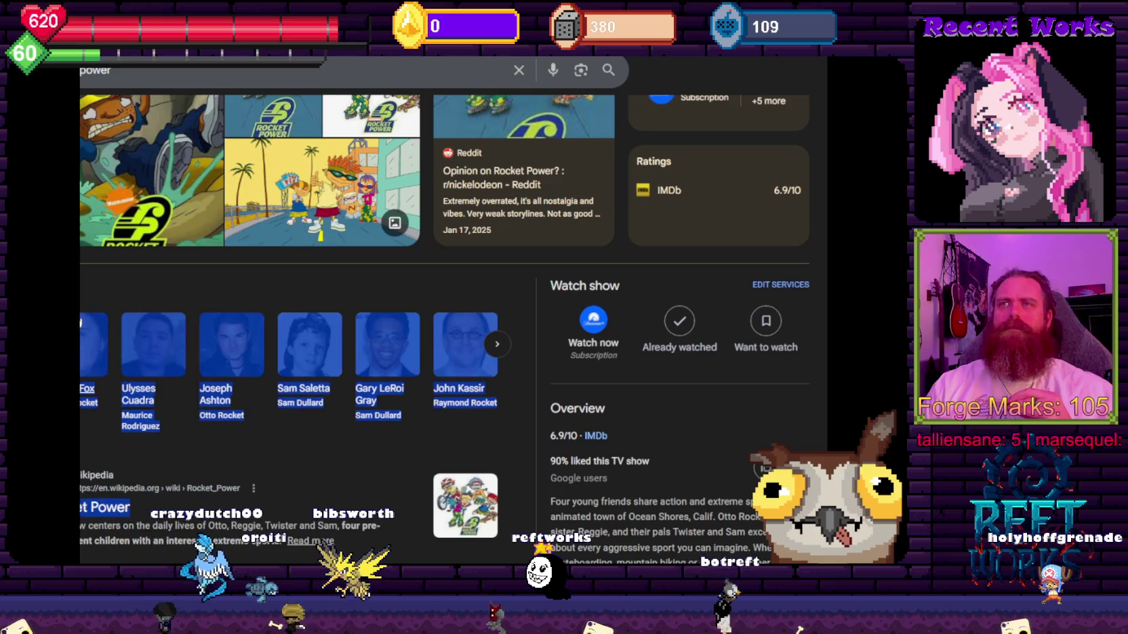
pyautogui.click(96, 256)
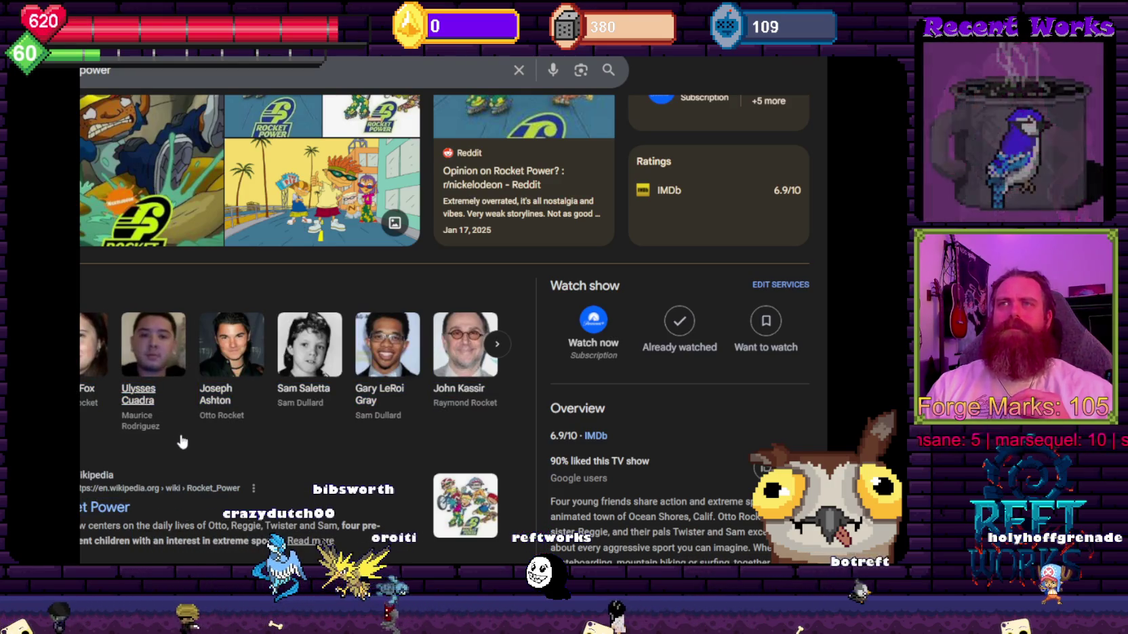
# Browse and select the Rocket Power cast names and roles.
pyautogui.hscroll(1, 272, 344)
pyautogui.hscroll(-1, 181, 342)
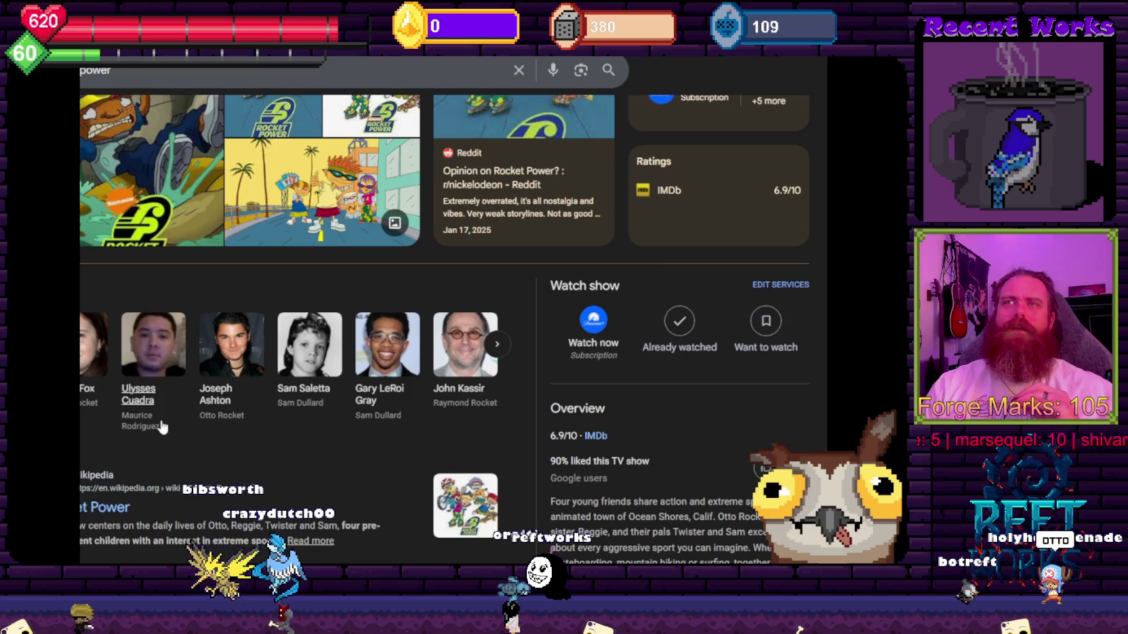
pyautogui.moveTo(162, 426); pyautogui.dragTo(138, 366)
pyautogui.click(219, 452)
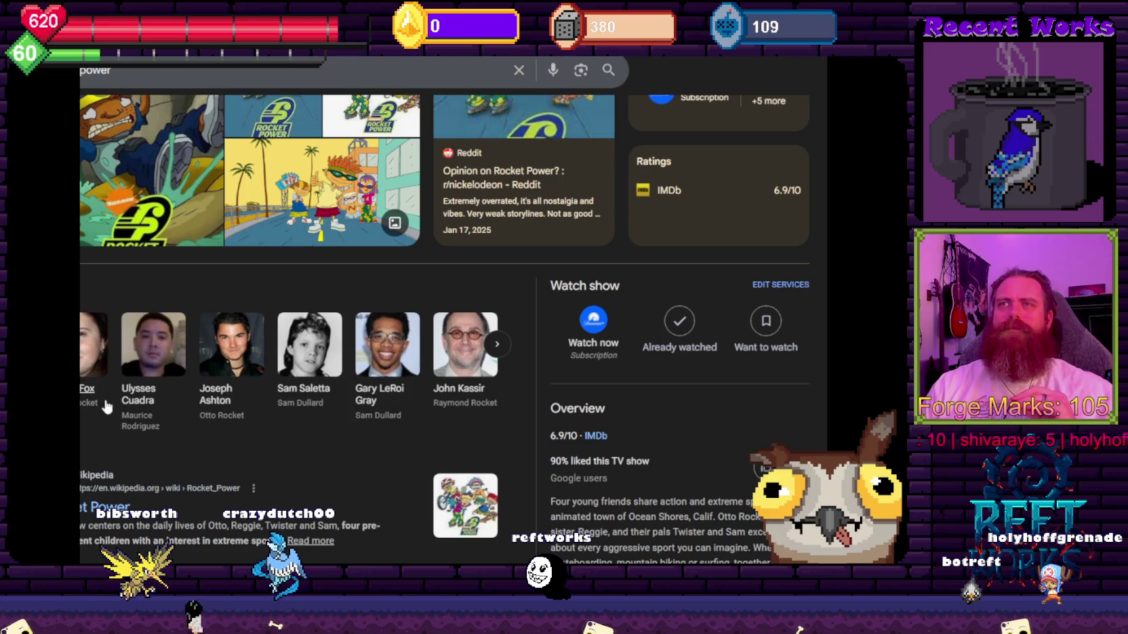
pyautogui.scroll(3, 453, 305)
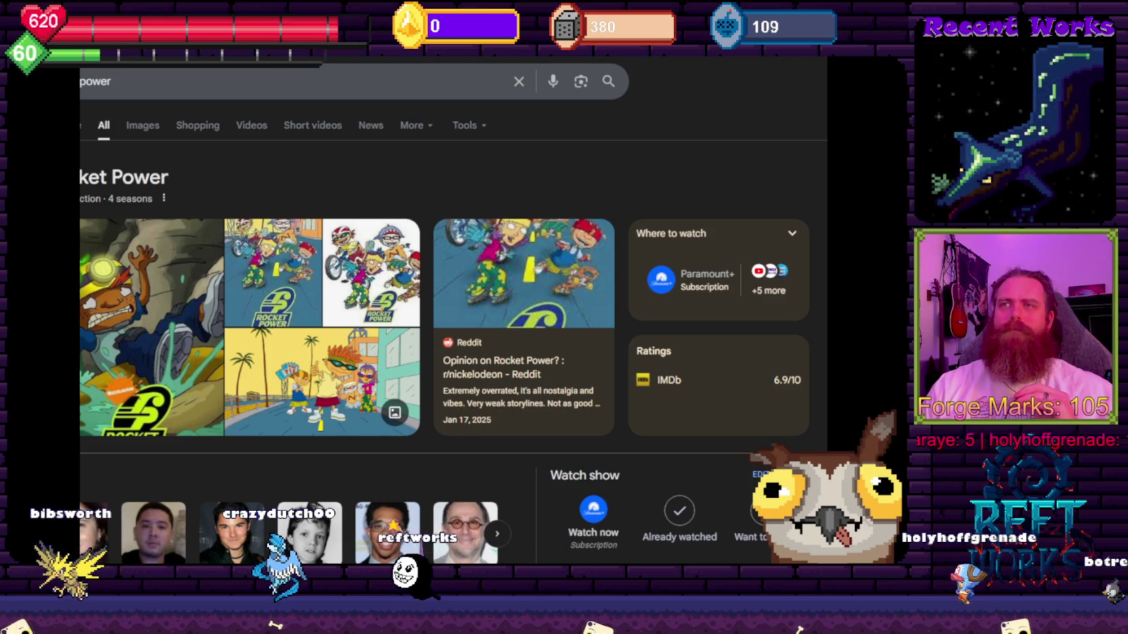
pyautogui.scroll(-3, 214, 426)
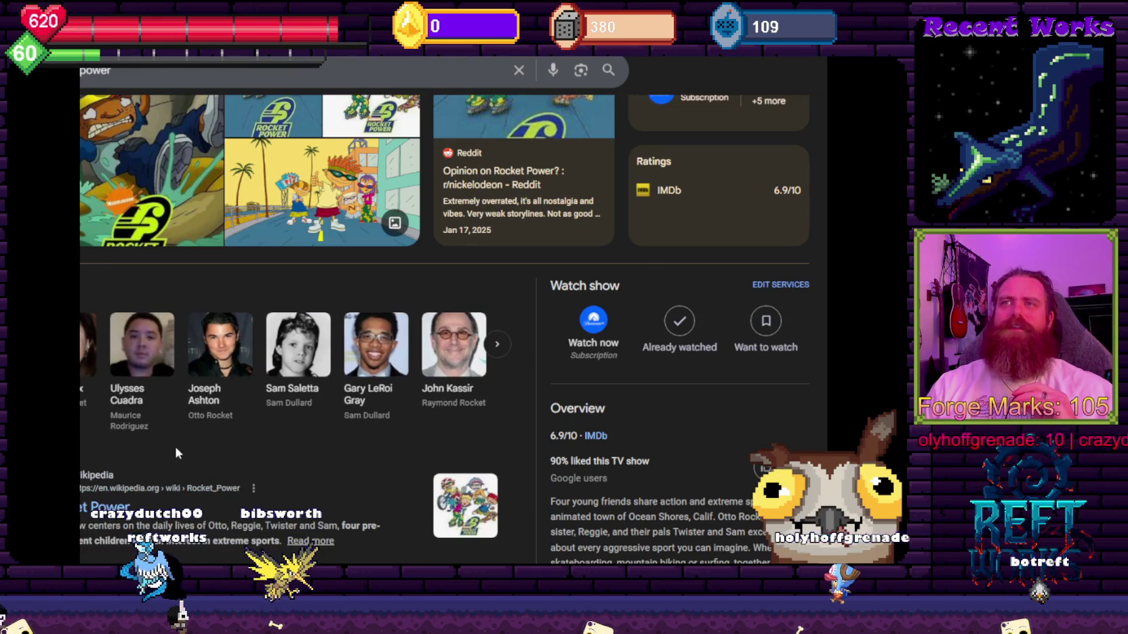
pyautogui.scroll(3, 180, 383)
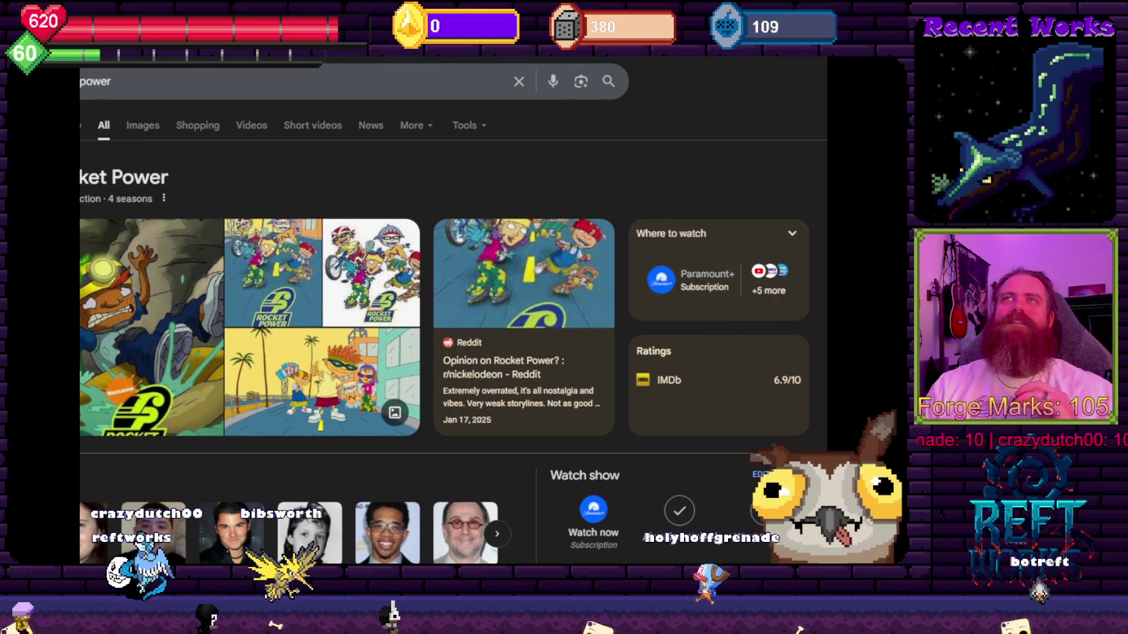
# Glance at the Cogforged Legacy page, then switch to the C# ledge-climbing script in Visual Studio.
pyautogui.hotkey('ctrl', 'Tab')
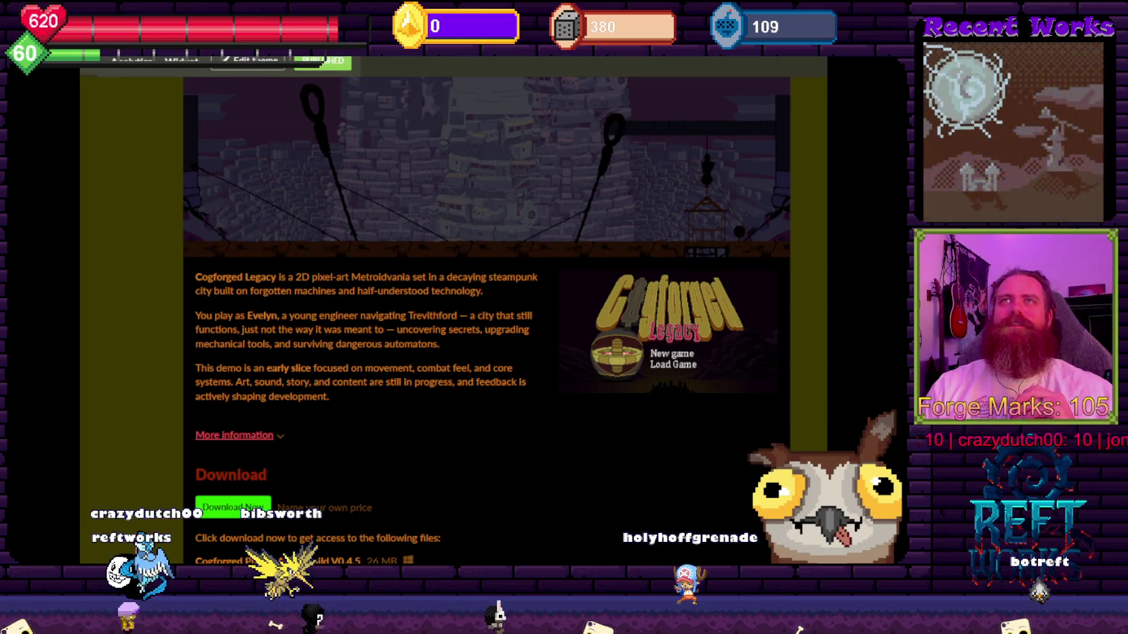
pyautogui.scroll(-5, 134, 352)
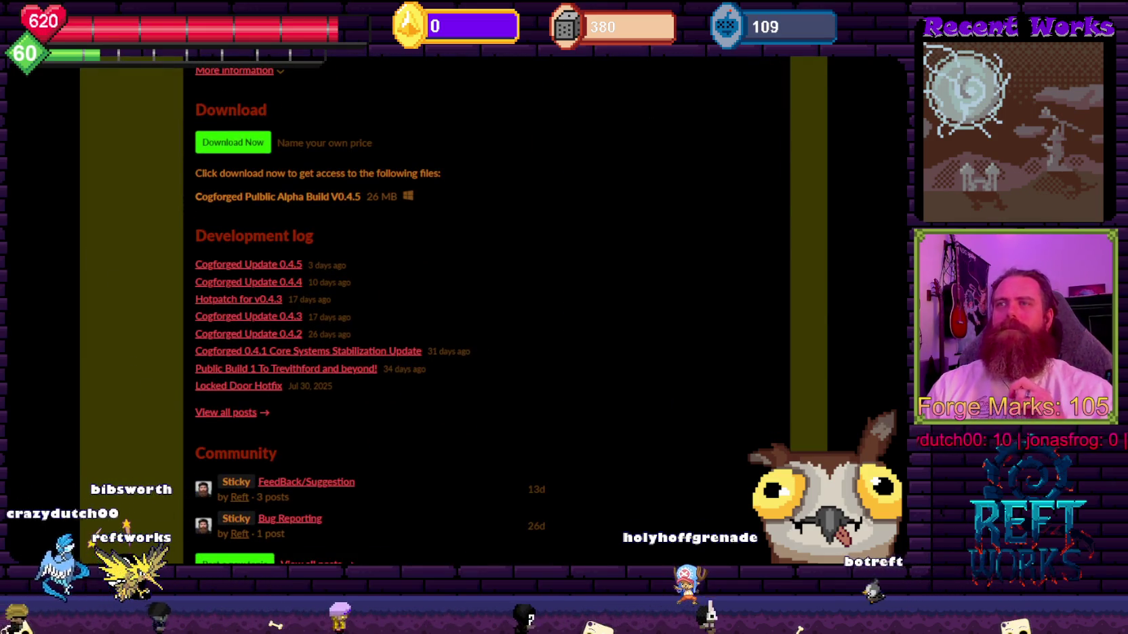
pyautogui.hotkey('alt', 'Tab')
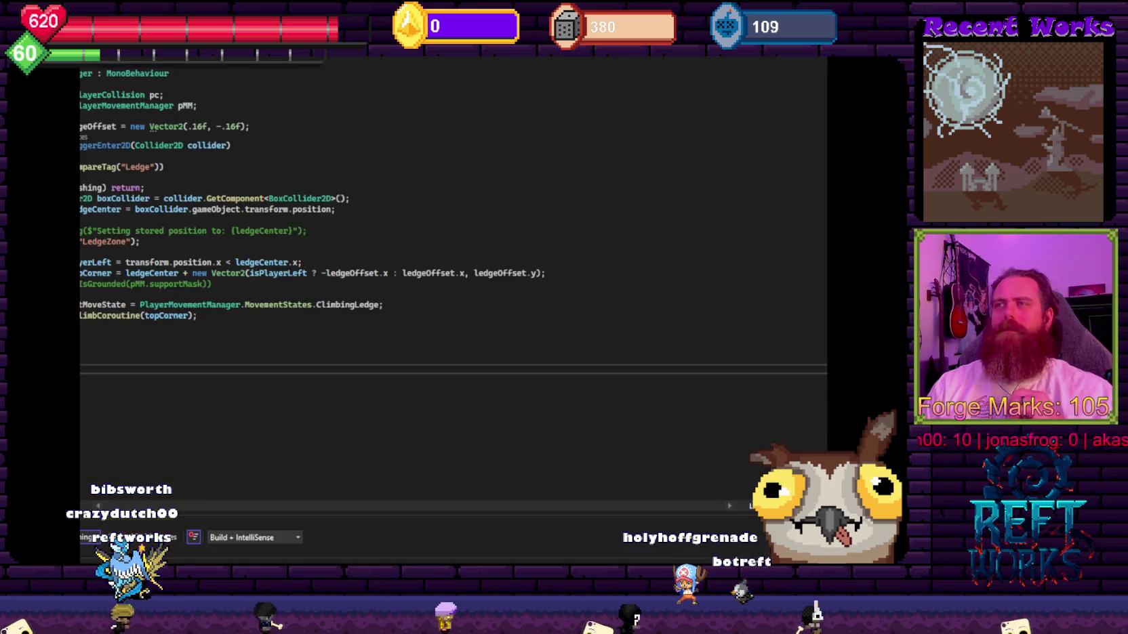